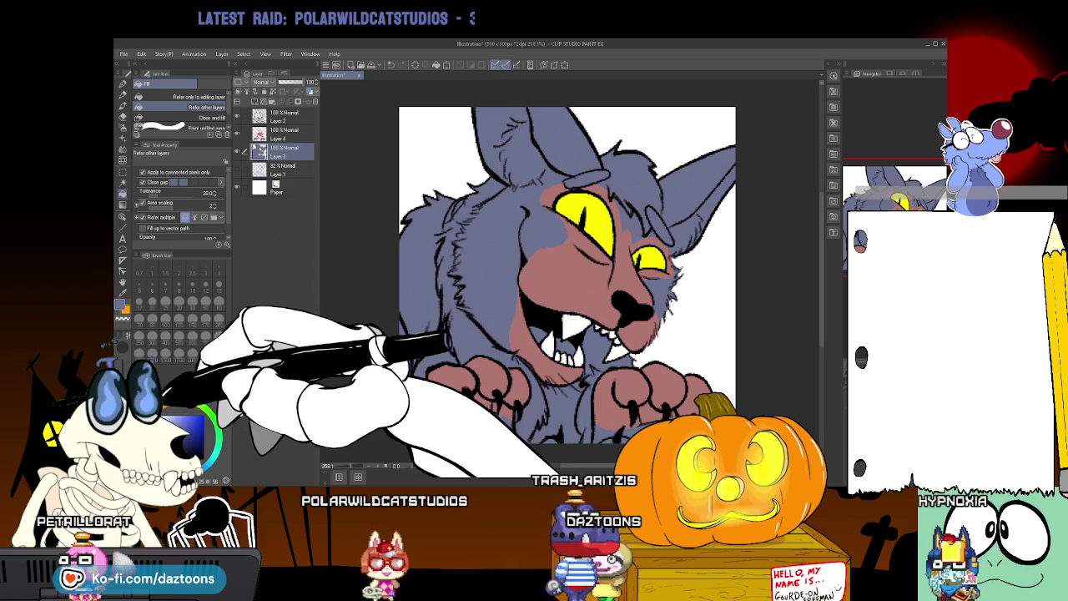
Swap the drawing colour, make Layer 4 active, and sample a colour with the Eyedropper
key("x")
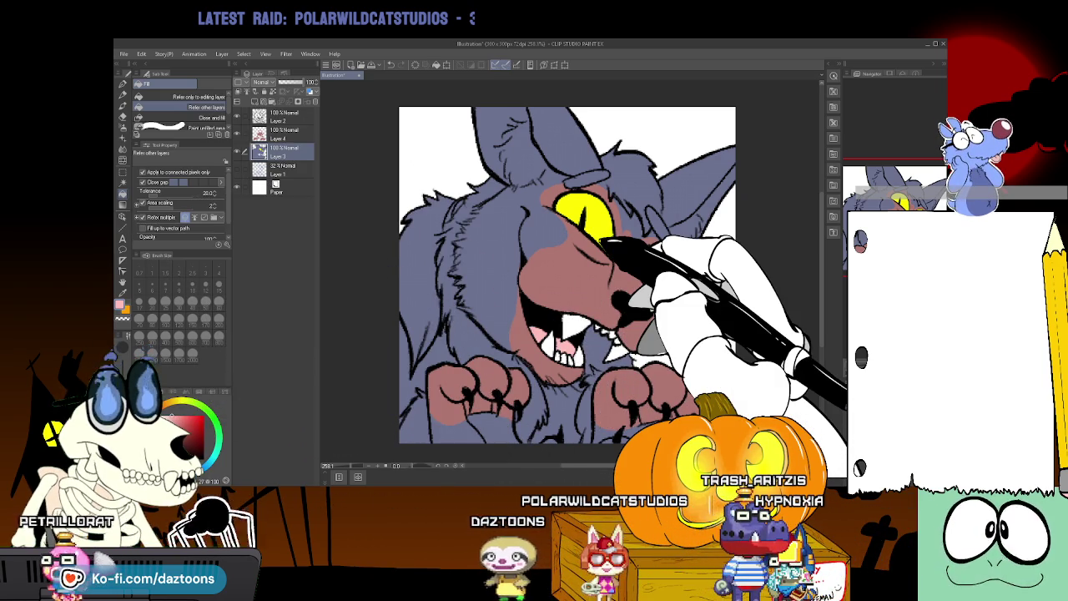
left_click(282, 133)
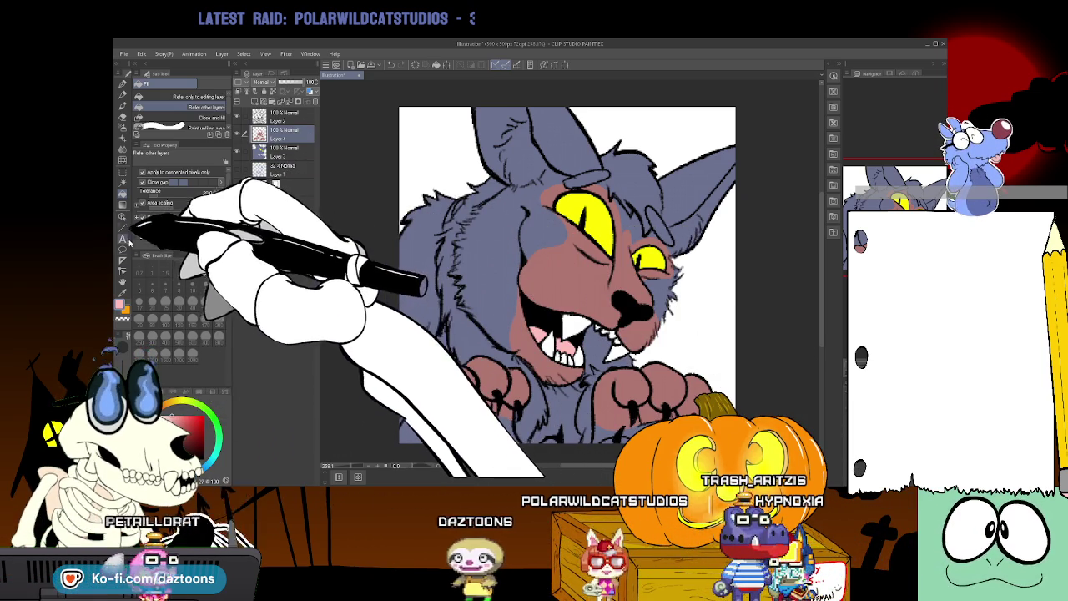
key("i")
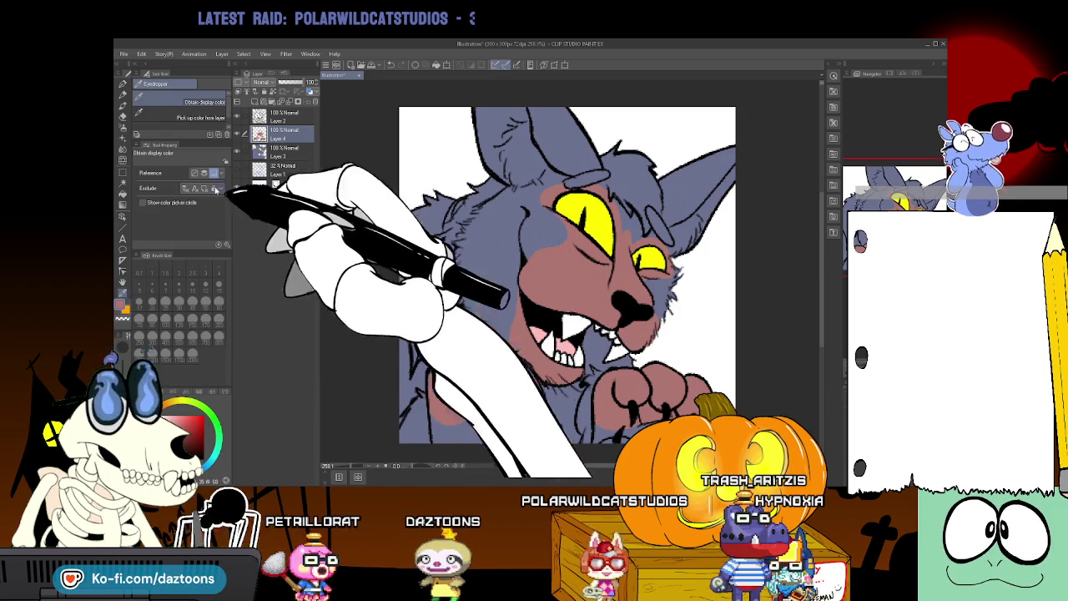
left_click(123, 94)
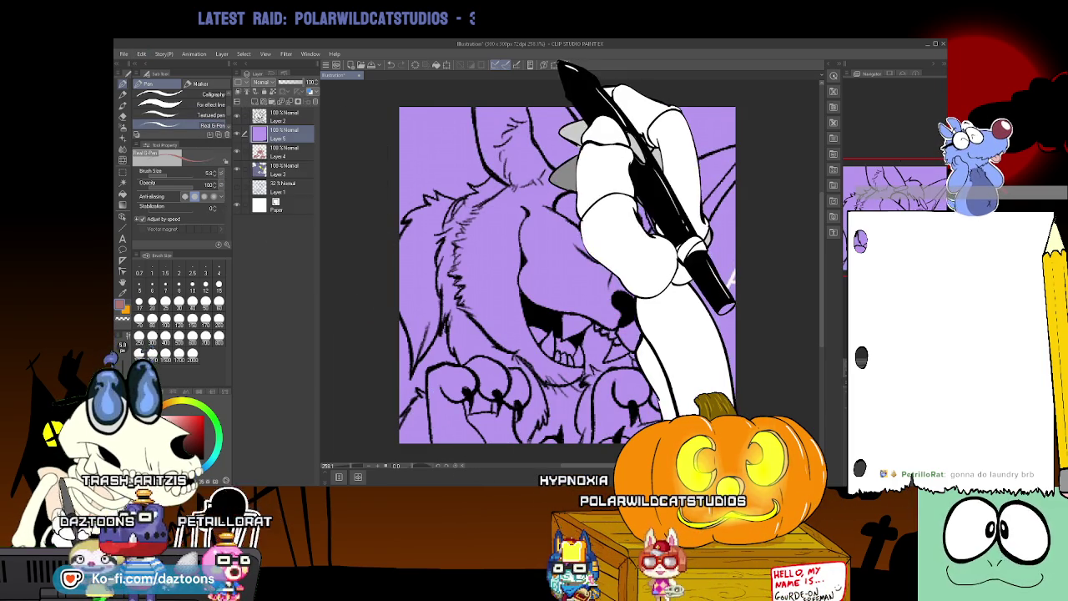
Scale down the pasted purple reference image with Ctrl+T and ready the Eyedropper
key("ctrl+t")
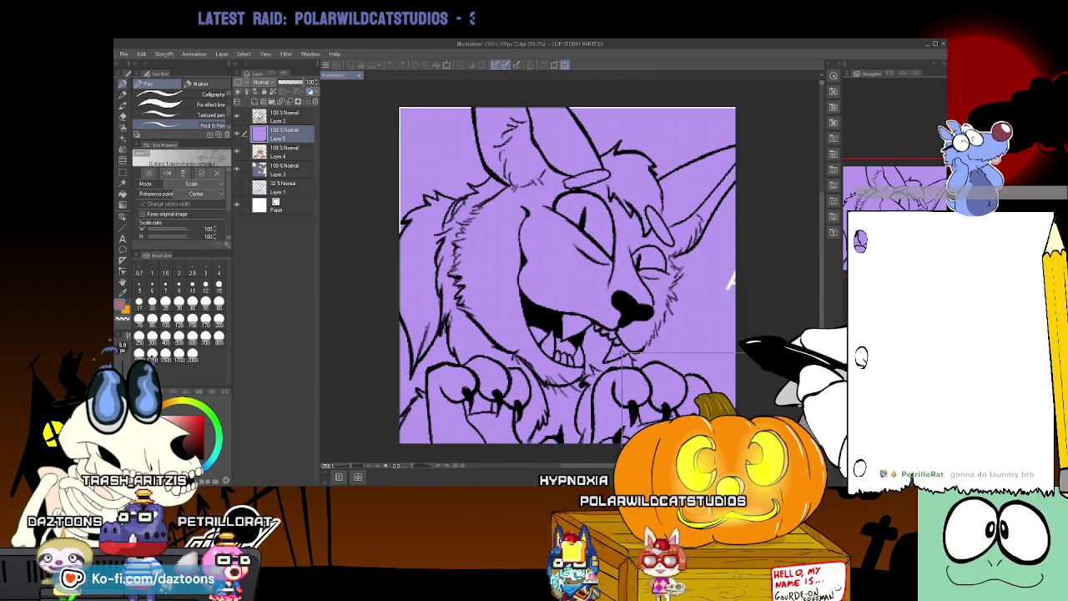
mouse_move(381, 85)
left_mouse_down()
mouse_move(414, 101)
mouse_move(617, 347)
mouse_move(543, 123)
mouse_move(379, 185)
left_mouse_up()
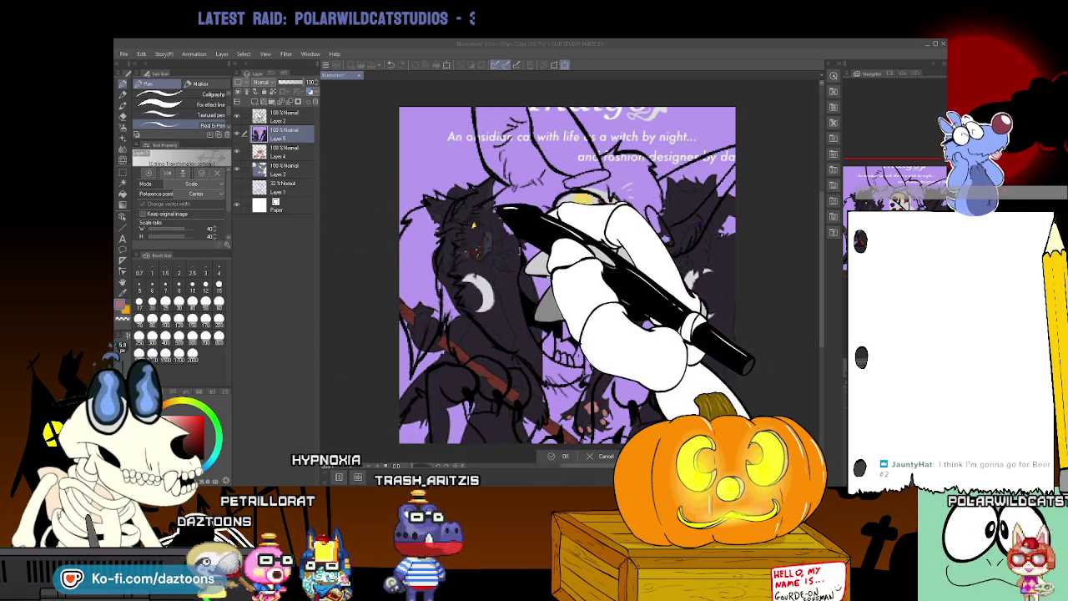
key("Return")
left_click(125, 282)
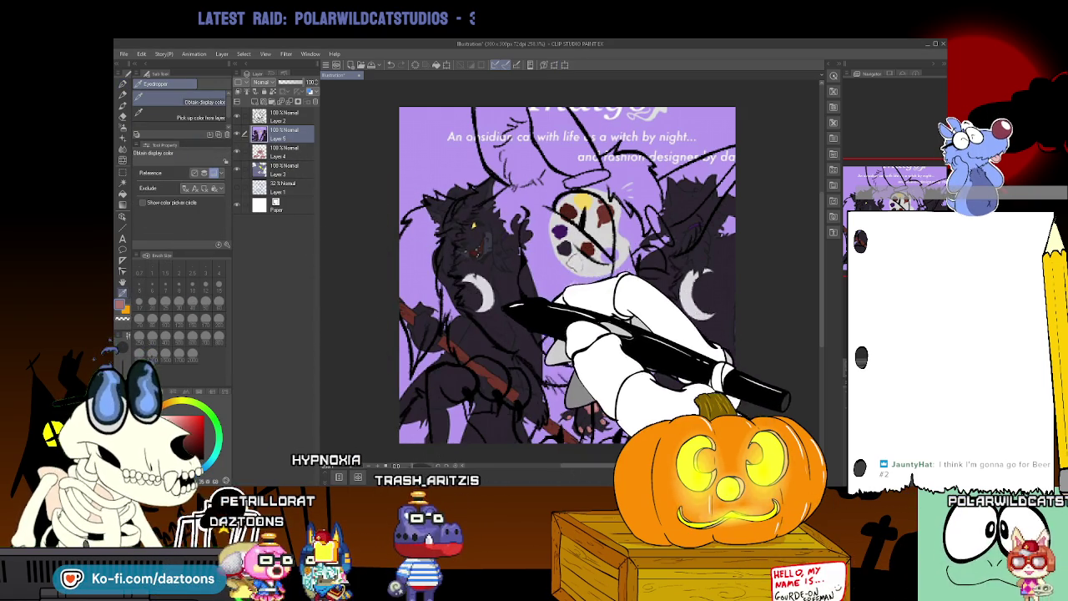
Hide the reference, move Layer 5 to the top, and select Layer 3 with line art hidden
left_click(304, 133)
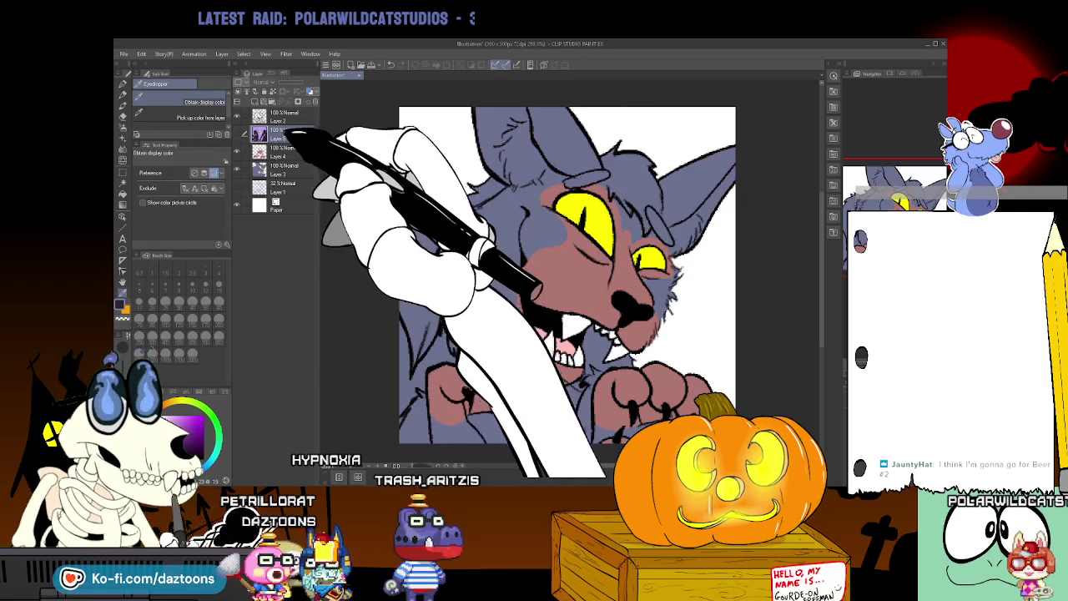
left_click_drag(305, 130, 306, 112)
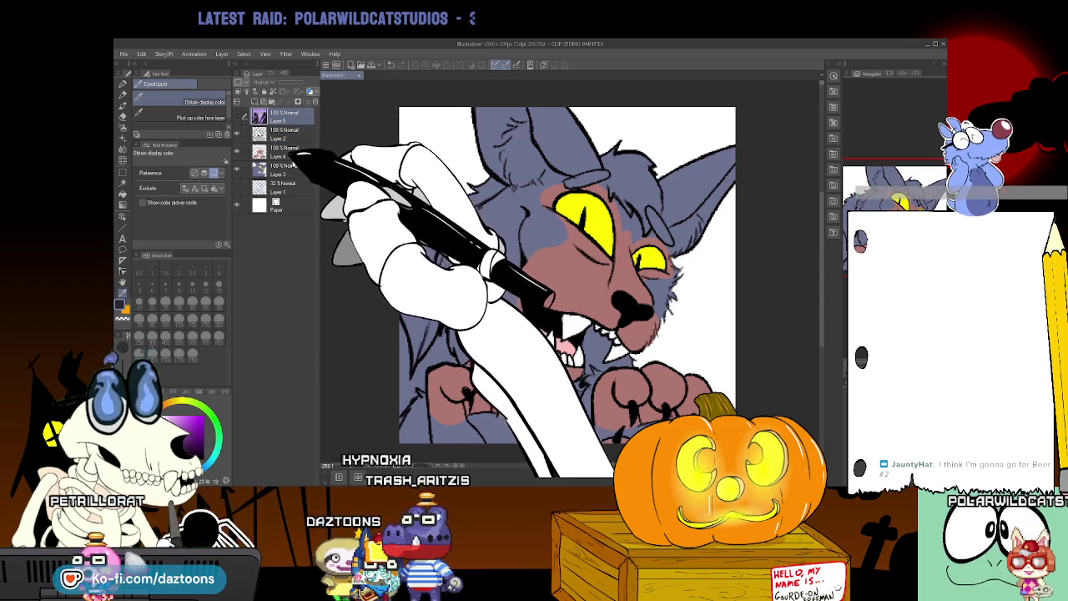
left_click(260, 170)
left_click(237, 133)
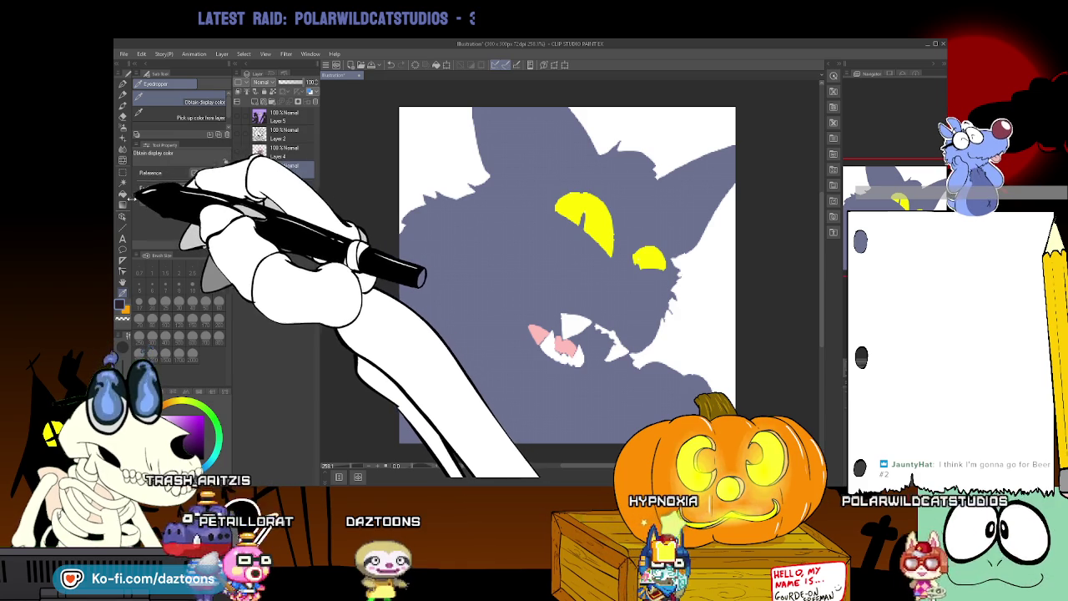
Fill the grey fur with dark purple and compare it against the obsidian cat reference
left_click(124, 188)
left_click(510, 219)
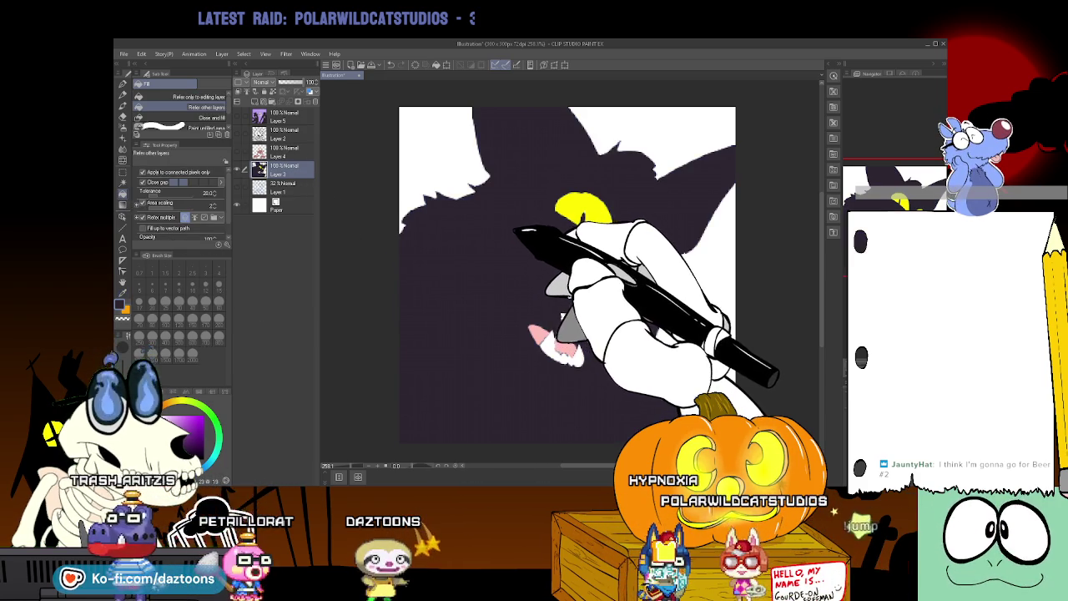
key("ctrl+minus")
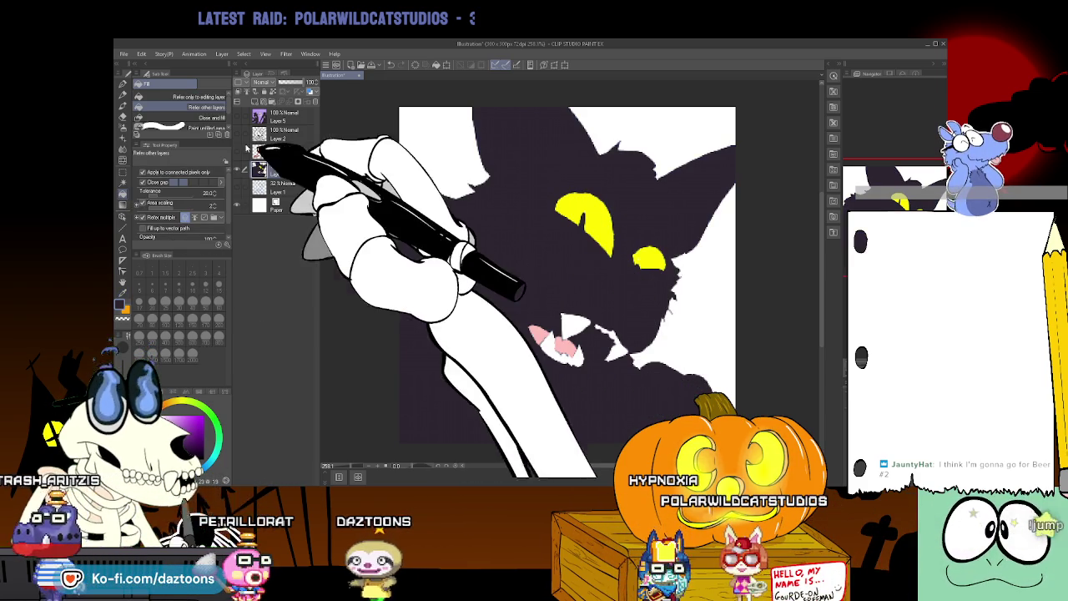
key("ctrl+Tab")
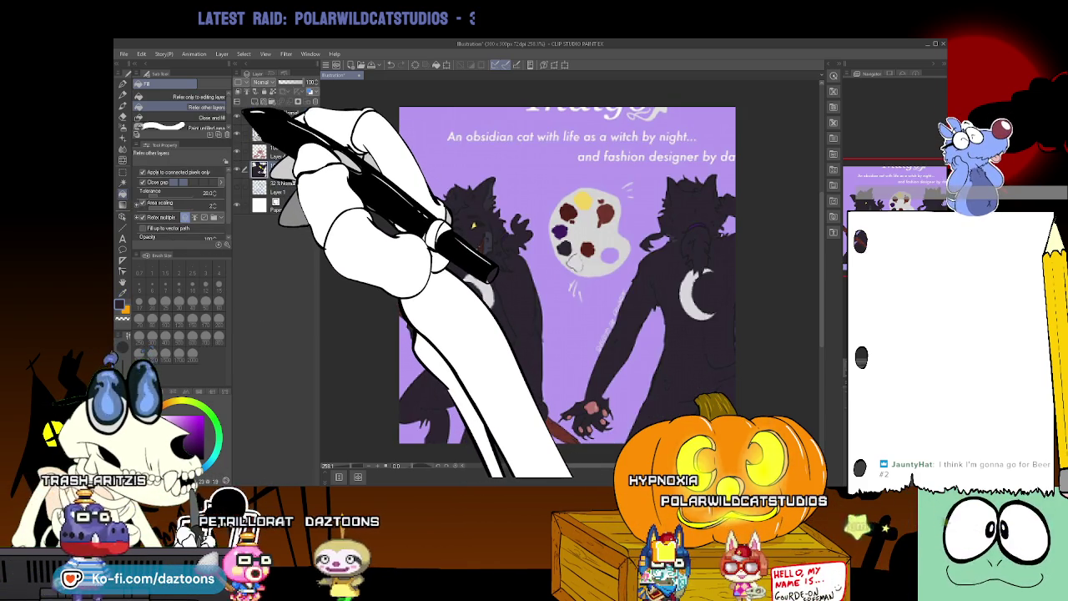
key("ctrl+Tab")
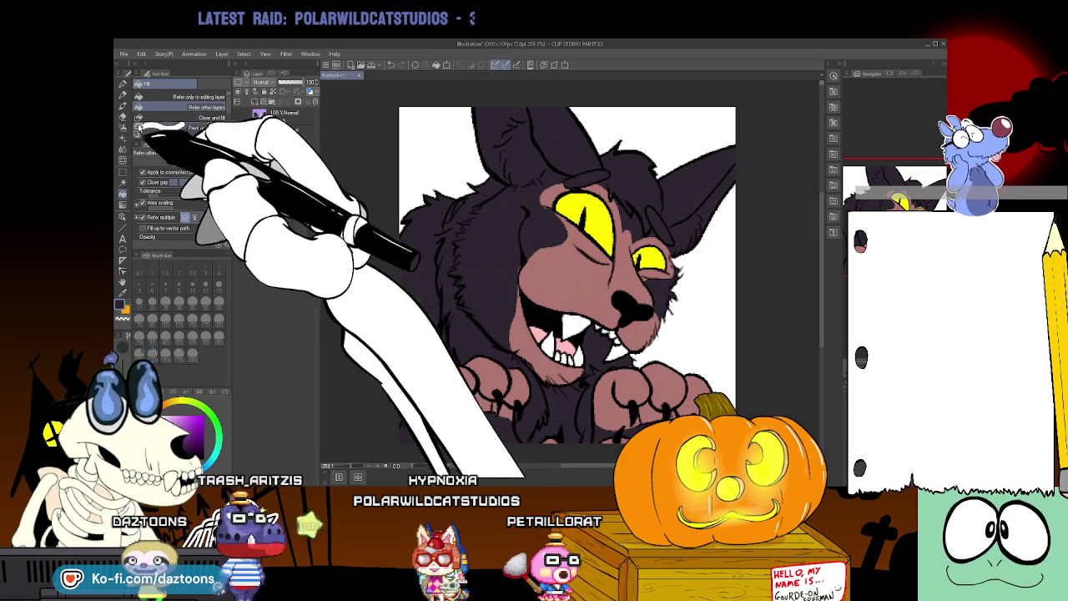
Make Layer 4 active and sample the muzzle colour from the canvas
left_click(123, 94)
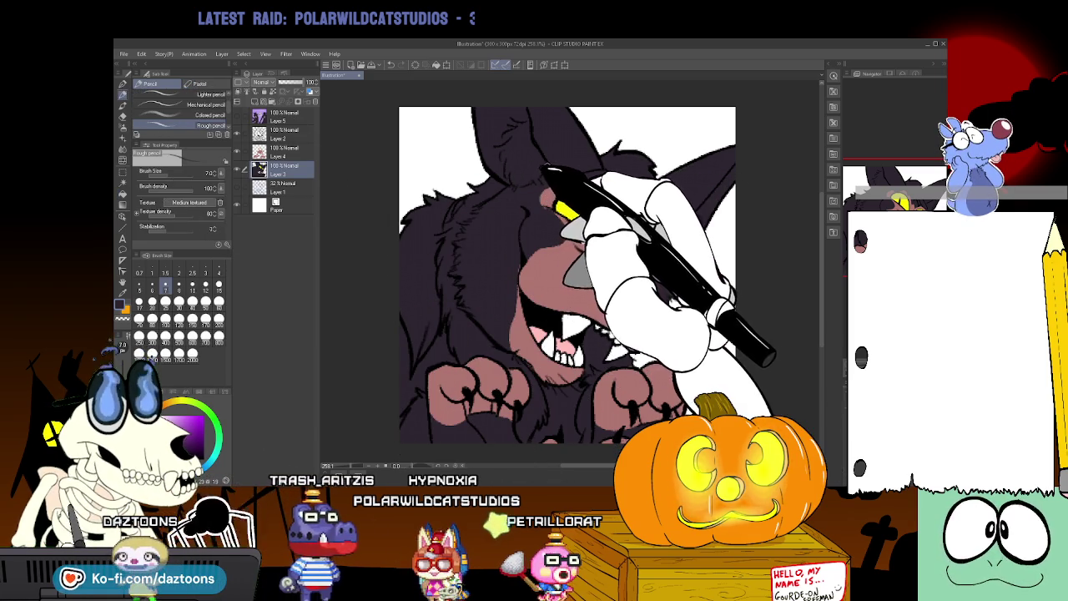
left_click(284, 152)
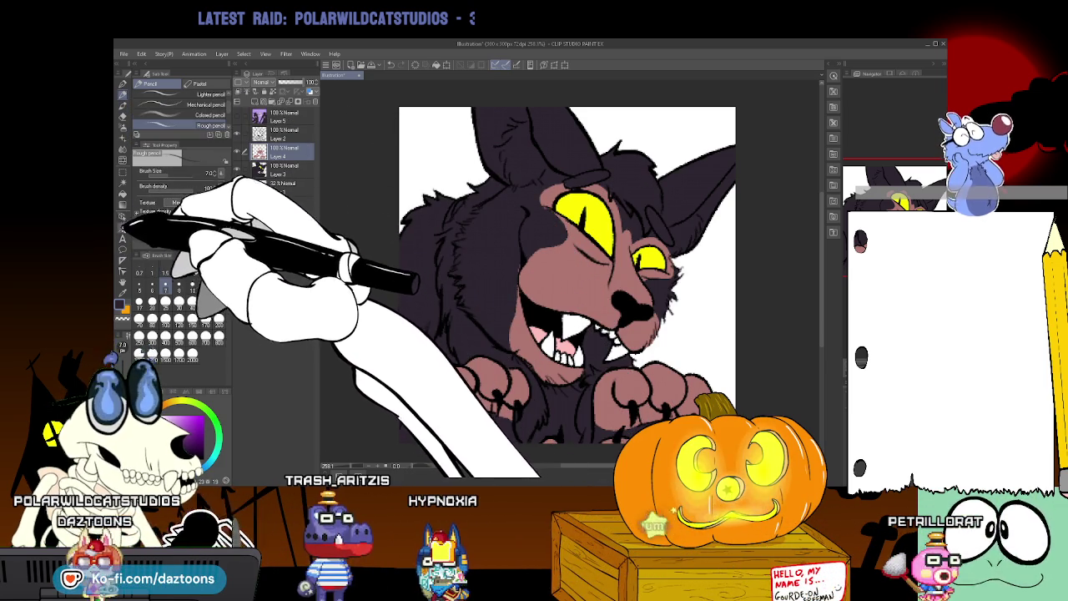
left_click(122, 182)
left_click(123, 288)
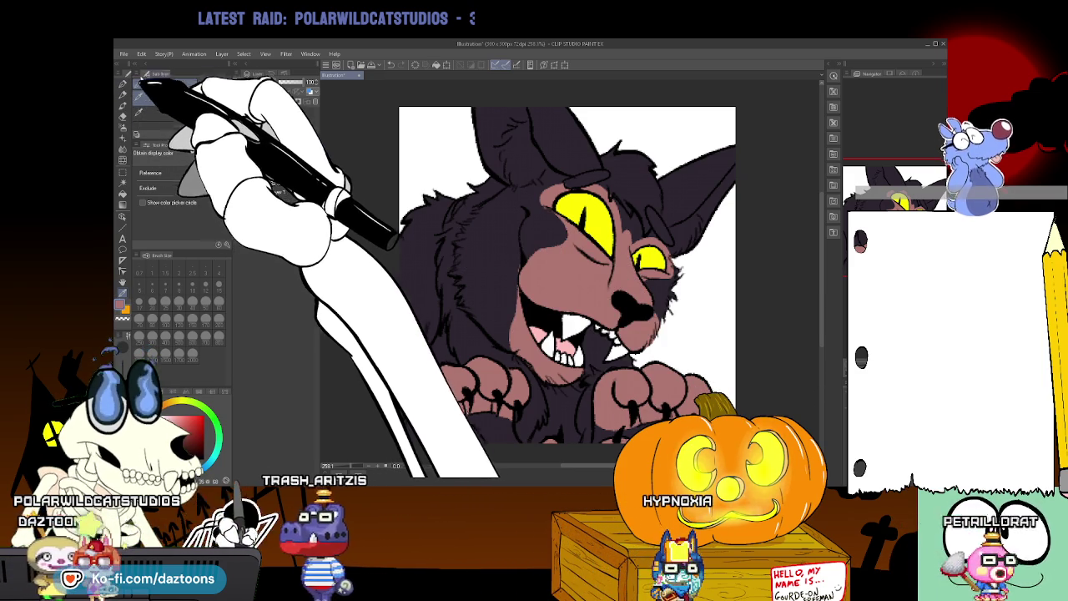
left_click(124, 84)
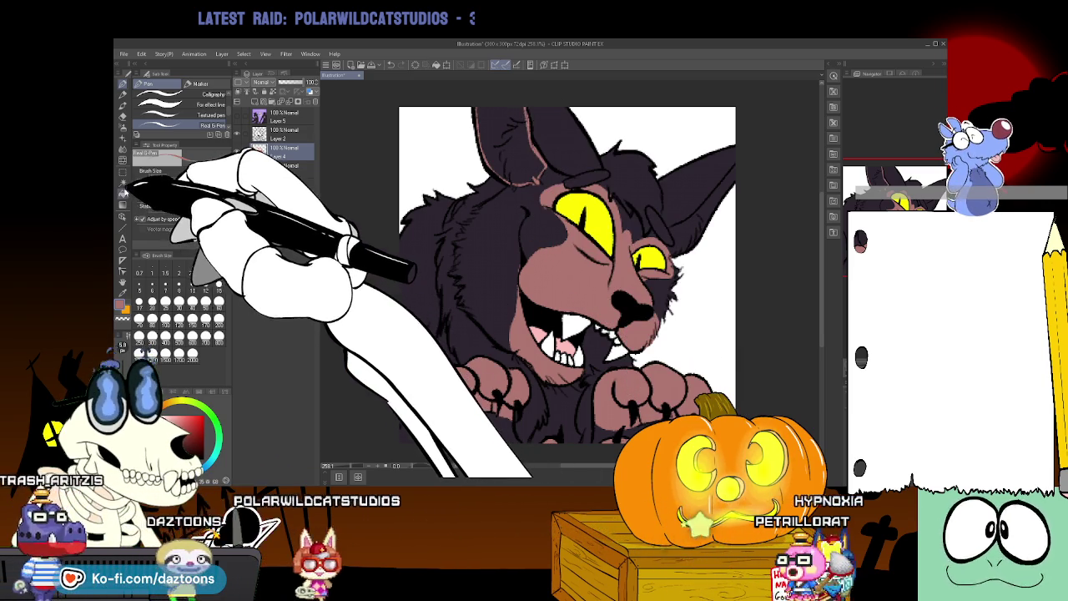
Fill the inner ear with pinkish mauve, undoing the mistaken left-ear fill
key("g")
left_click(531, 173)
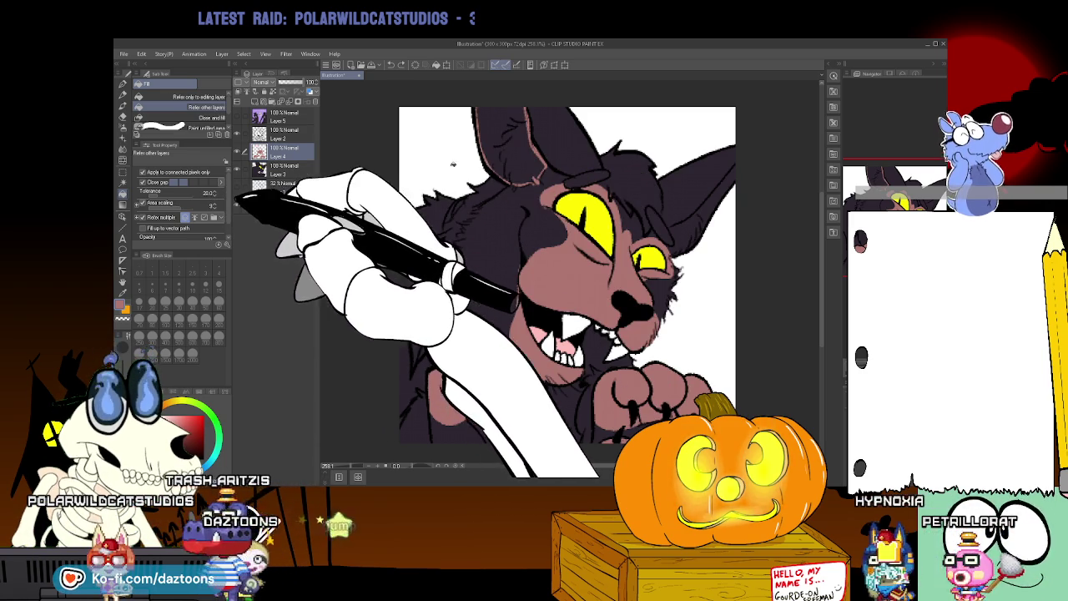
left_click(501, 138)
key("ctrl+z")
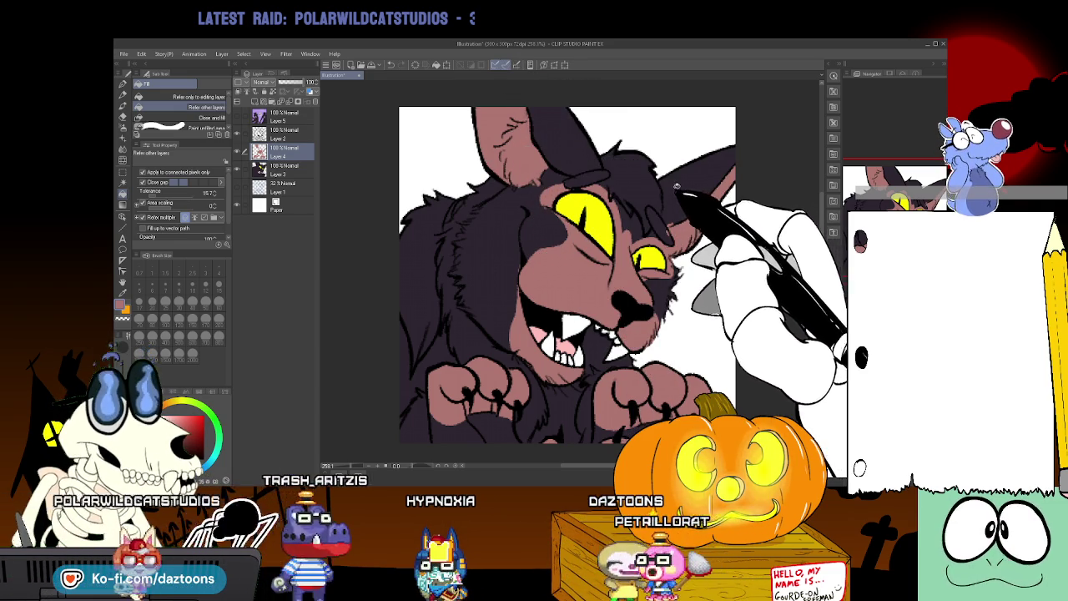
key("i")
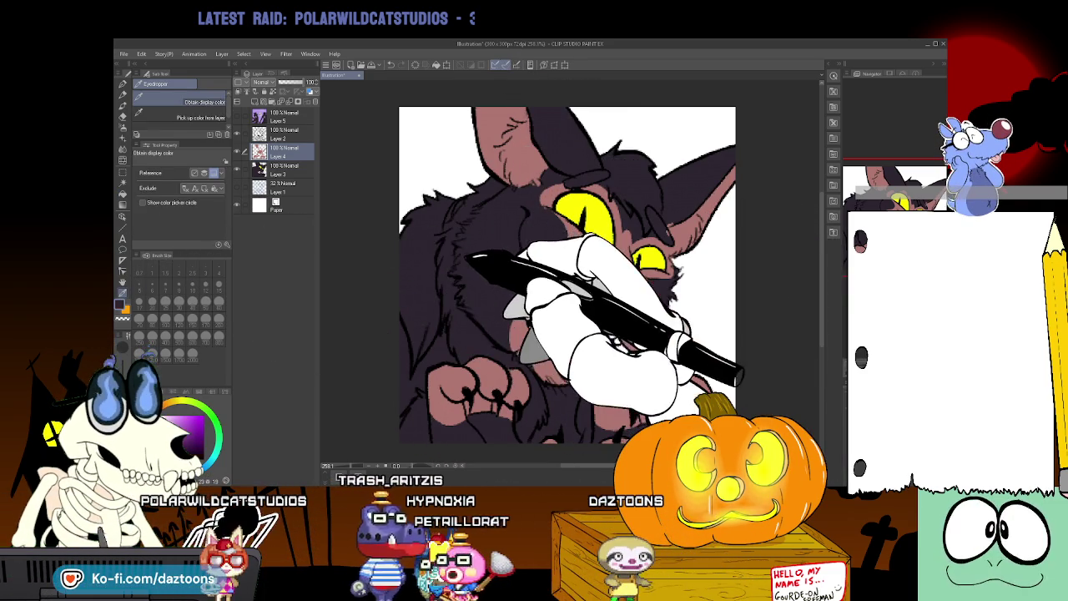
Paint a trial dark fur stroke across the face with the pen, then undo it
key("p")
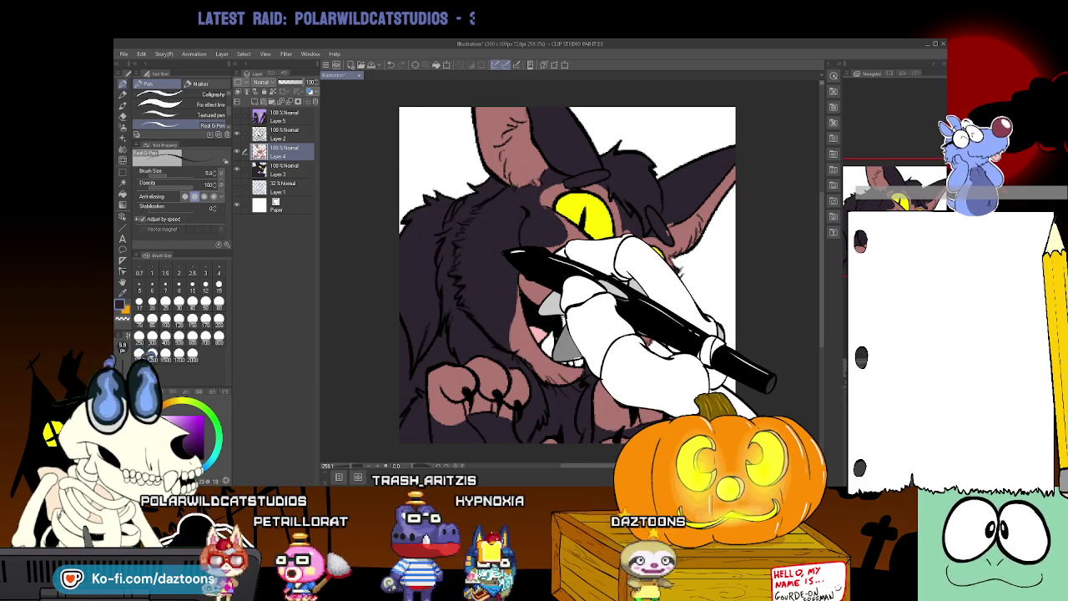
left_click_drag(510, 252, 535, 186)
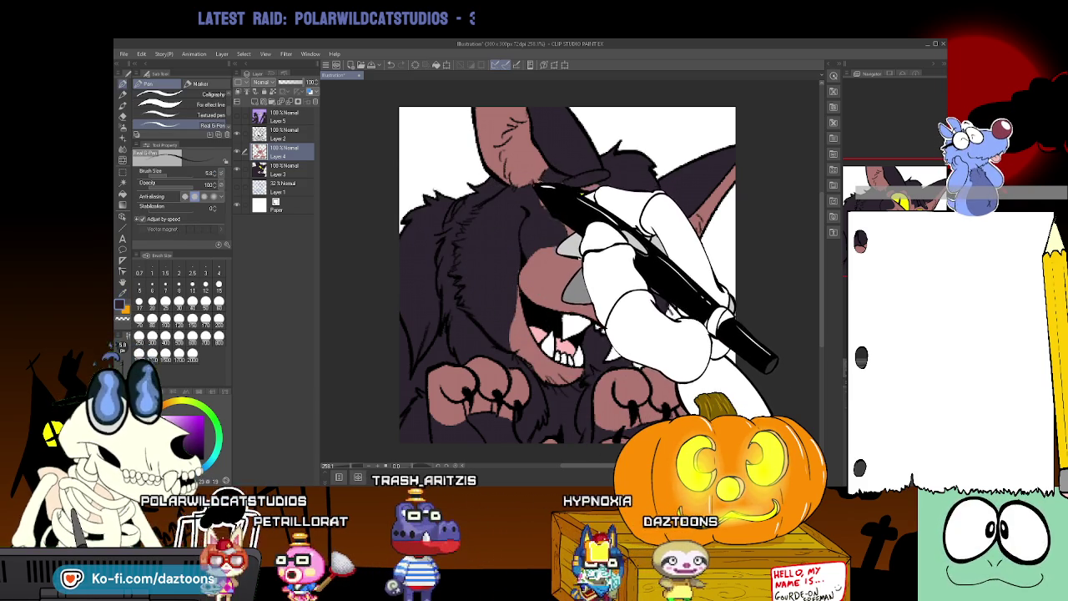
key("ctrl+z")
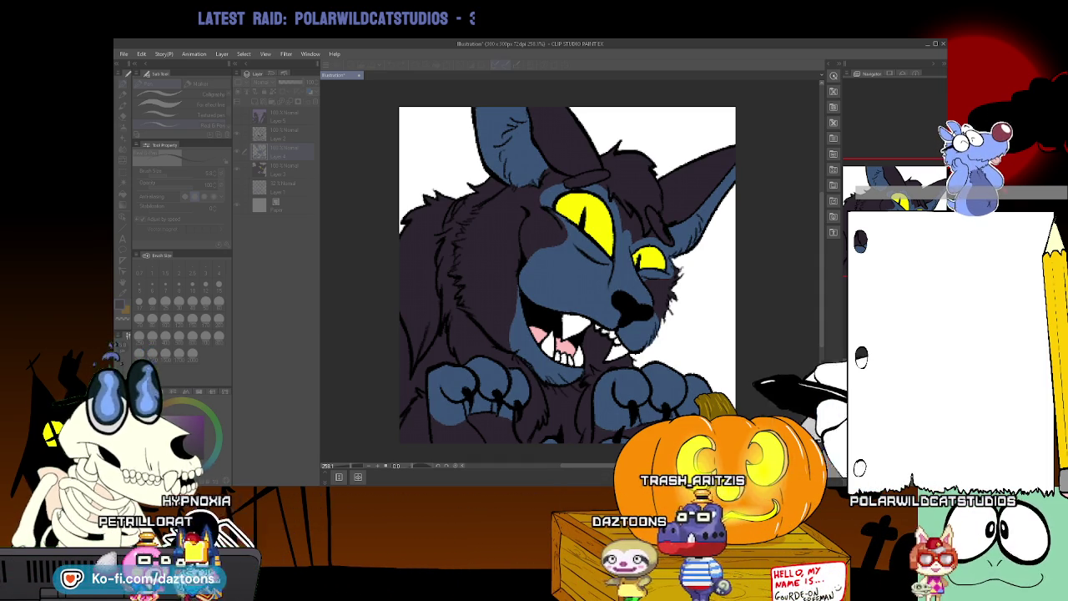
Cancel the blue hue shift and apply the adjustment keeping the purple-pink colours
key("Escape")
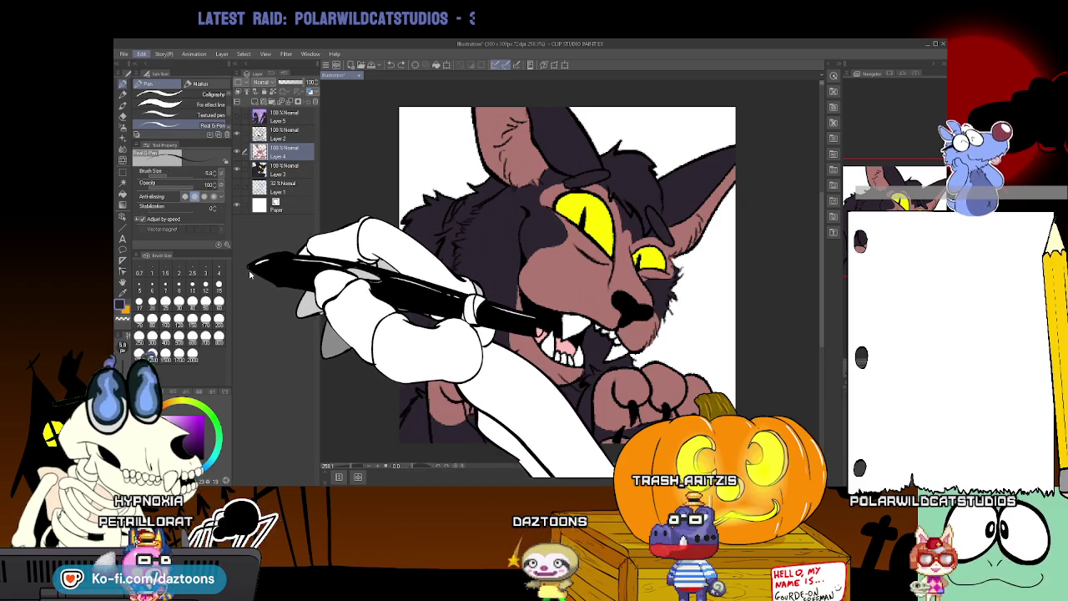
left_click(287, 268)
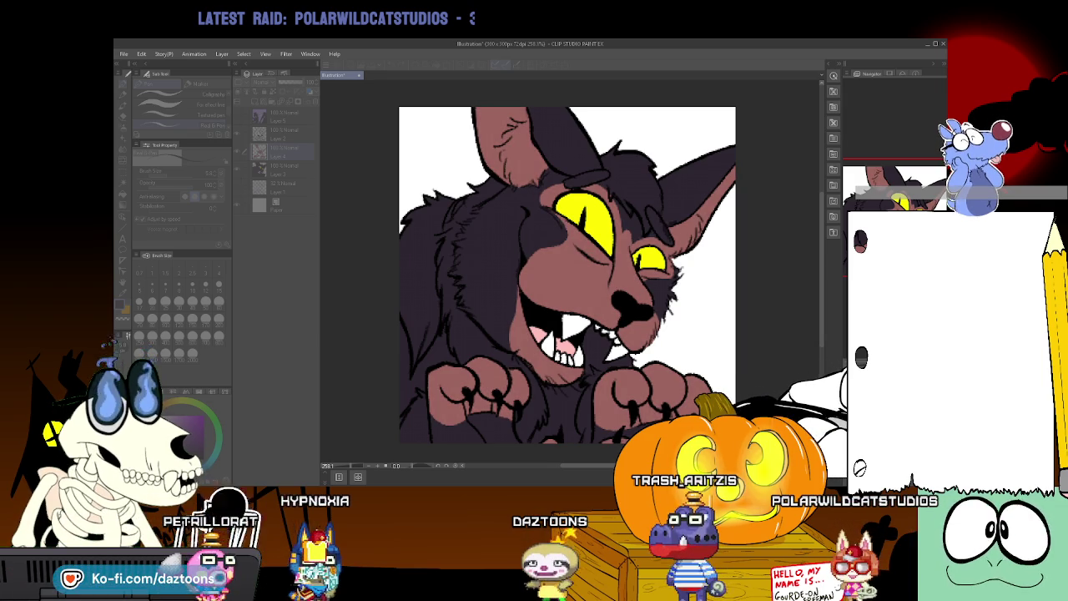
key("Return")
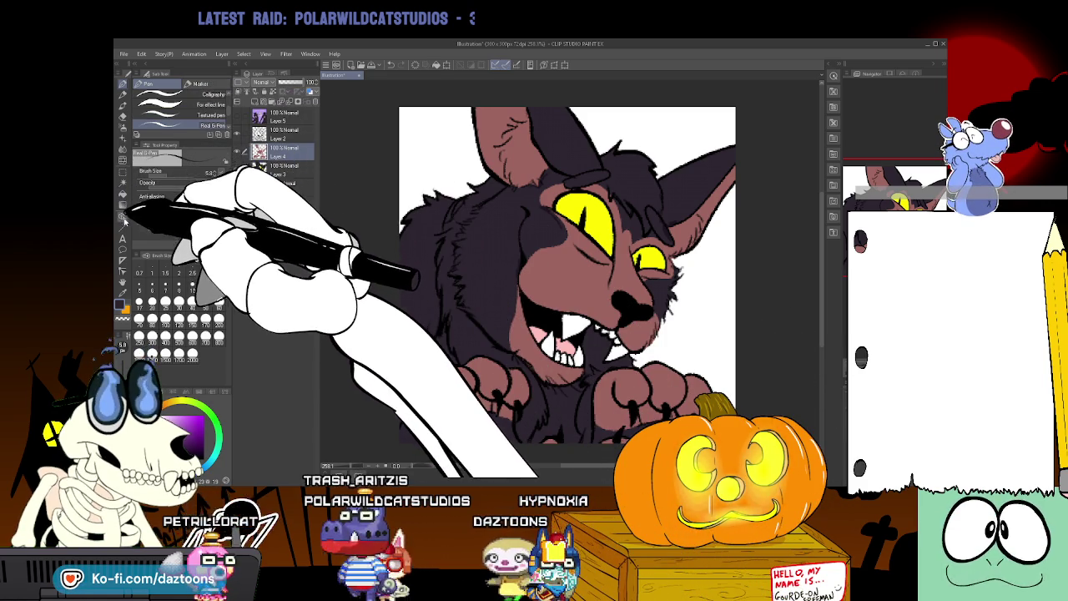
Show the textured fur layer, switch from Eraser back to Pen, and make Layer 2 active
left_click(124, 116)
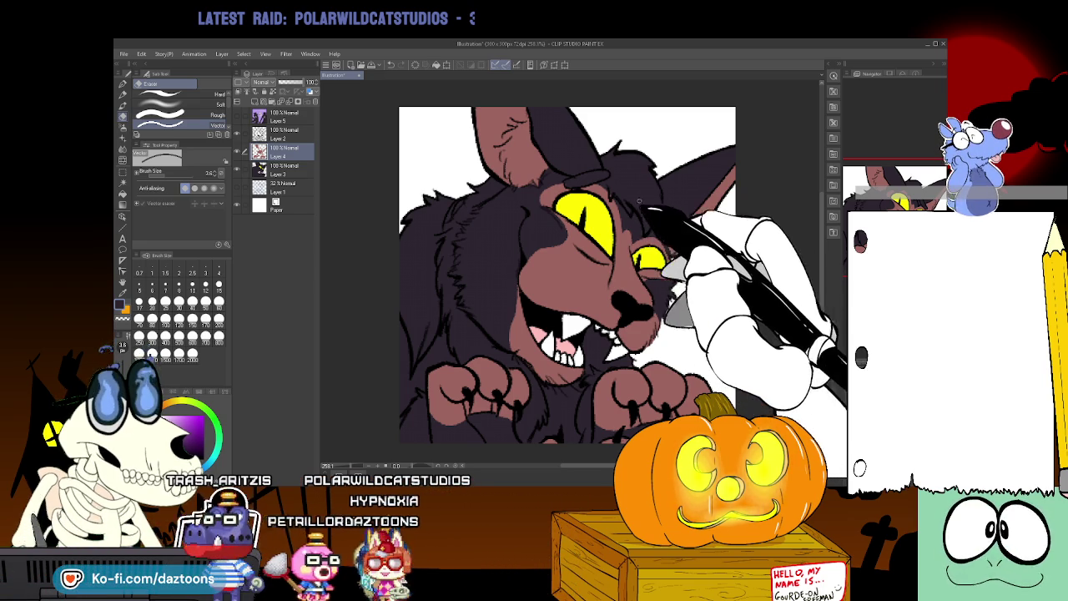
left_click(249, 171)
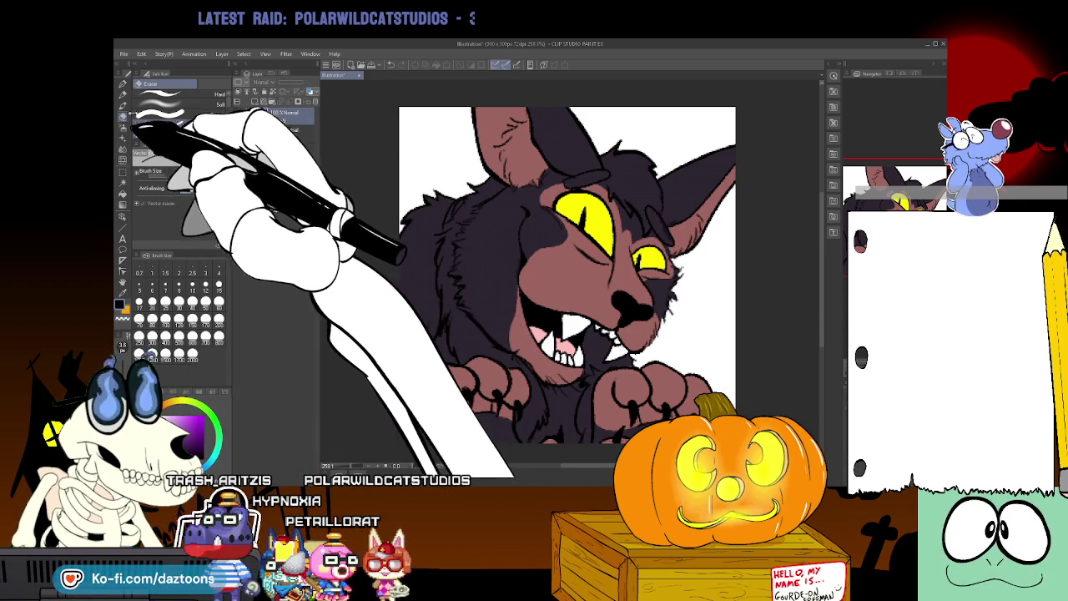
left_click(124, 93)
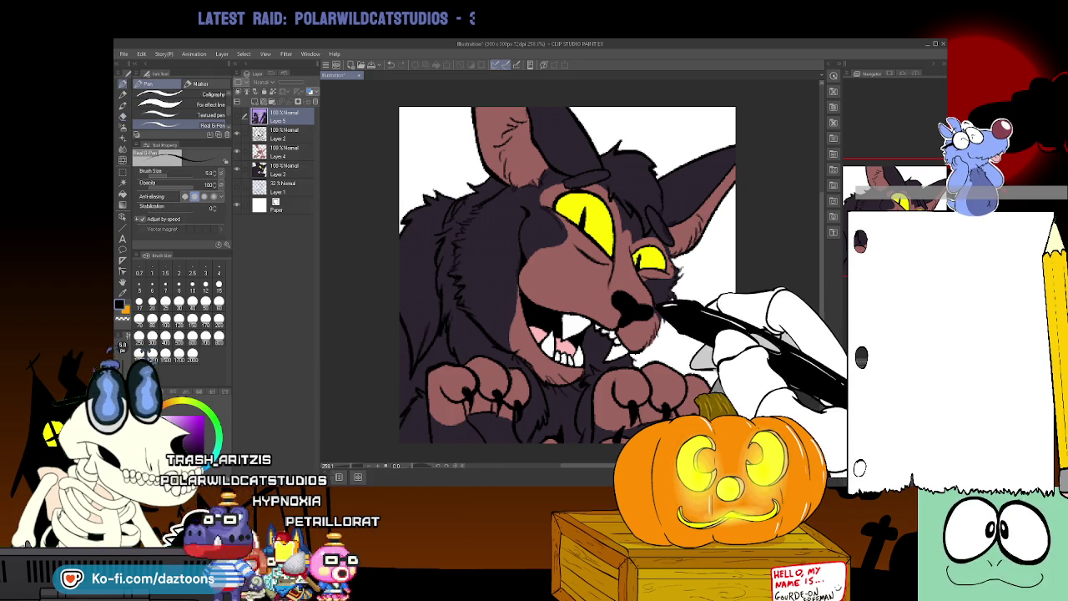
left_click(281, 134)
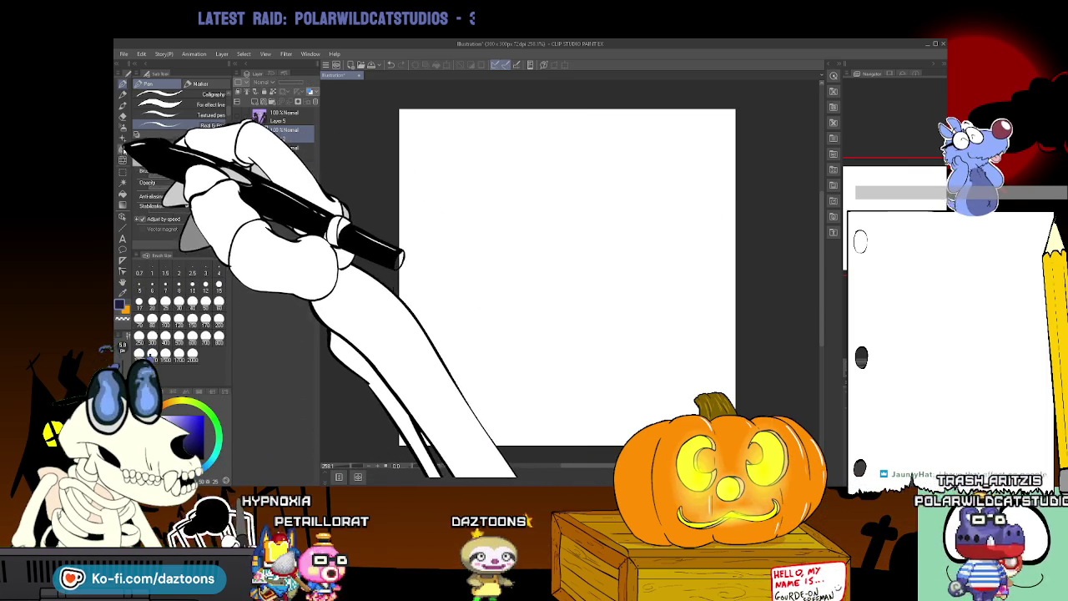
Flood-fill the canvas background with dark navy
left_click(123, 192)
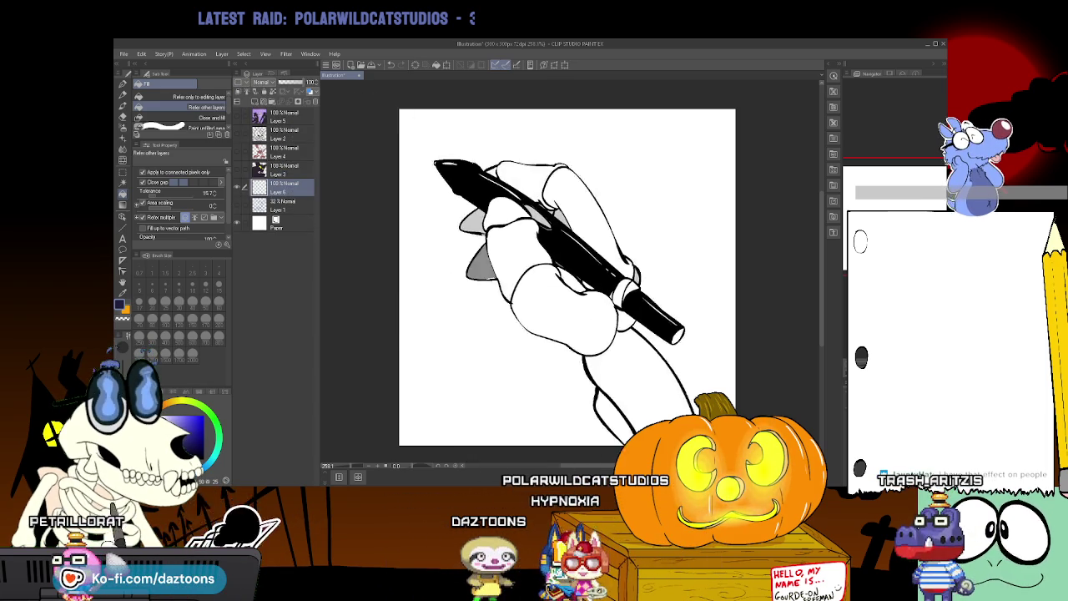
left_click(435, 168)
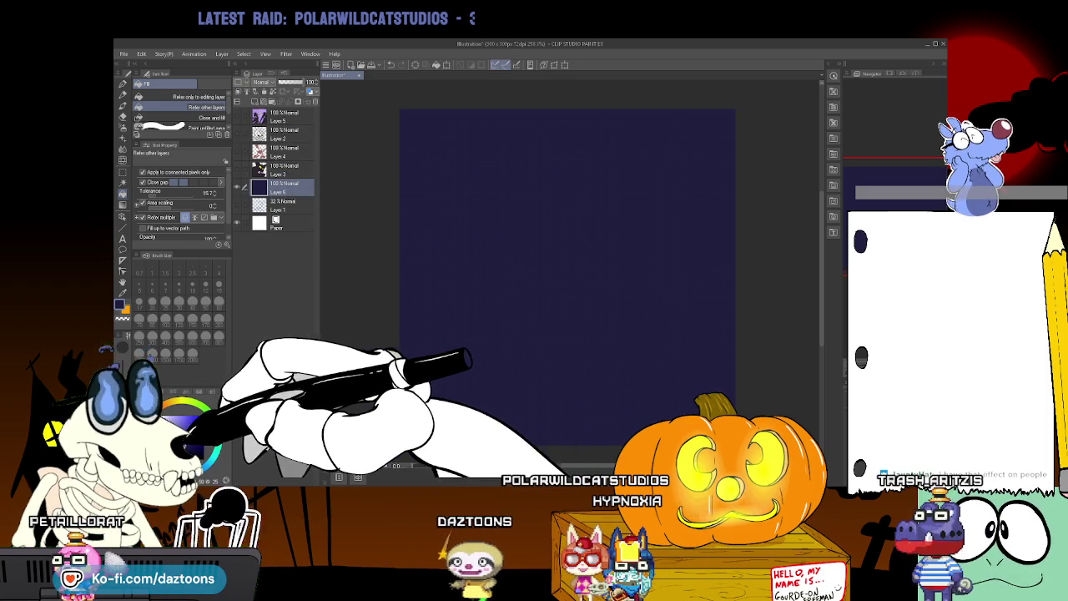
left_click(440, 303)
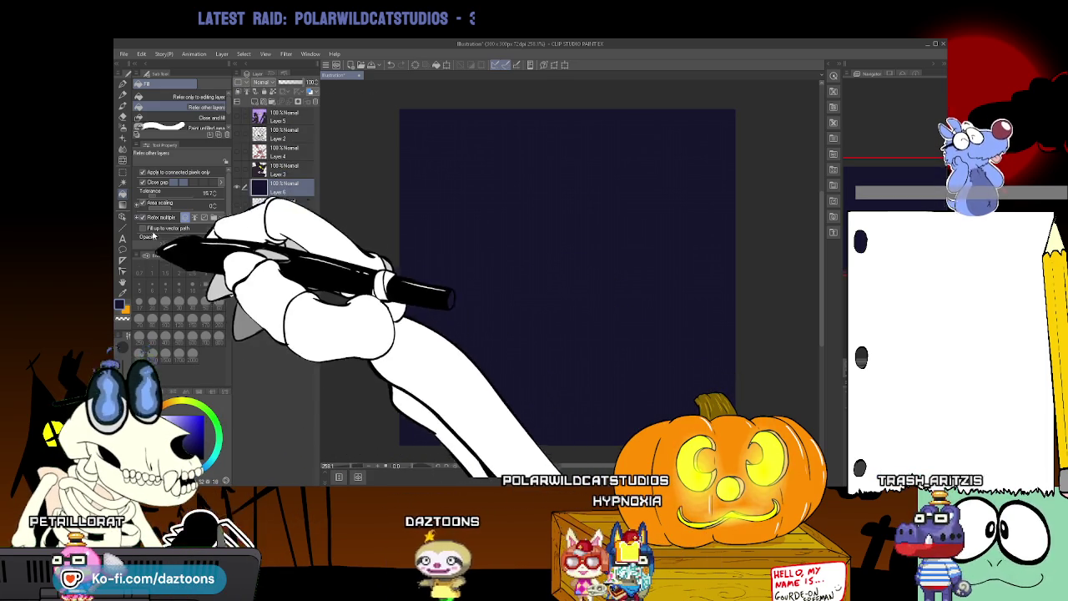
Select a large circle and fill it pale yellow for the moon
left_click(123, 171)
left_click(167, 117)
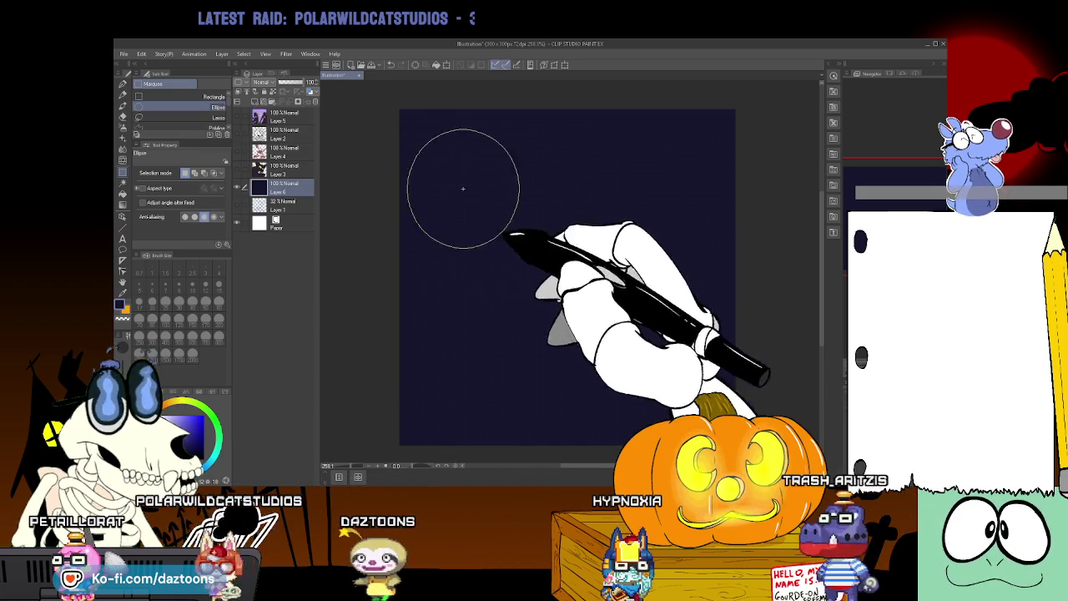
left_click_drag(407, 130, 718, 419)
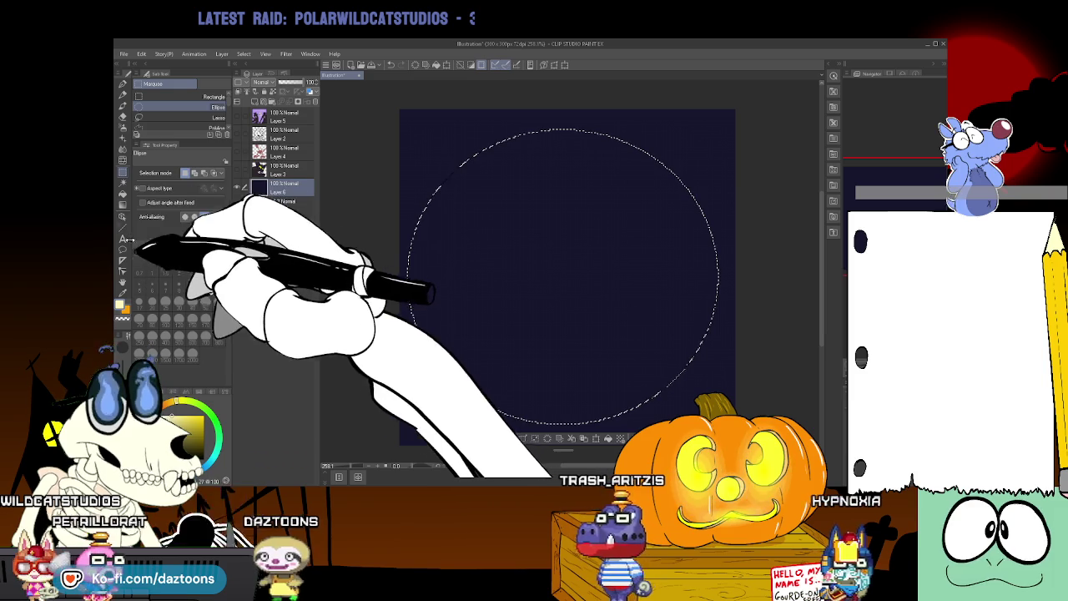
left_click(123, 192)
left_click(544, 275)
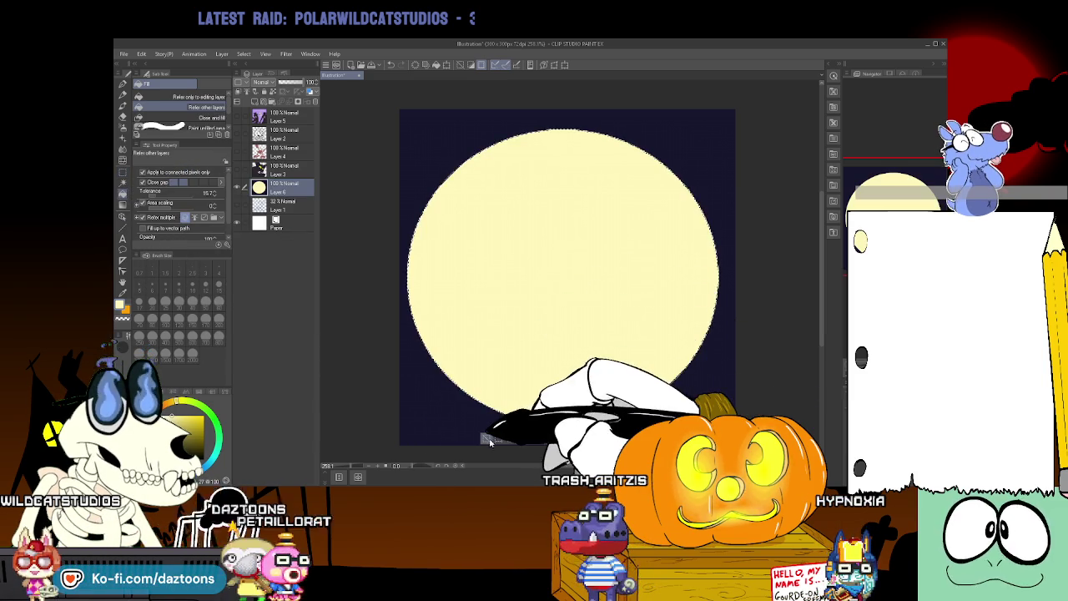
left_click_drag(237, 167, 238, 133)
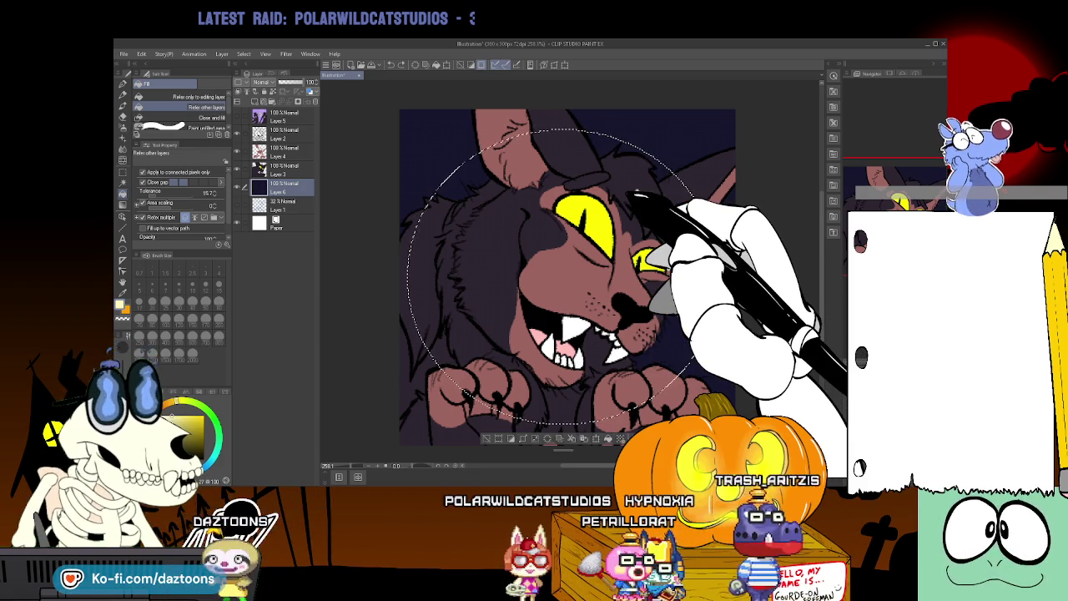
Refill the moon circle pale yellow on a new layer and move it up-left
left_click(249, 101)
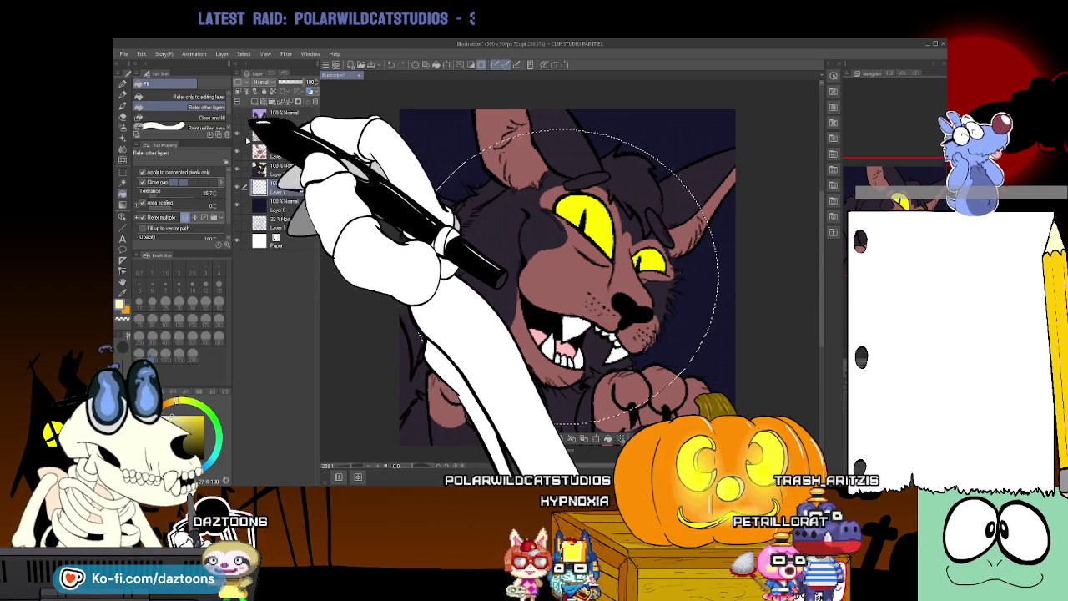
left_click(238, 152)
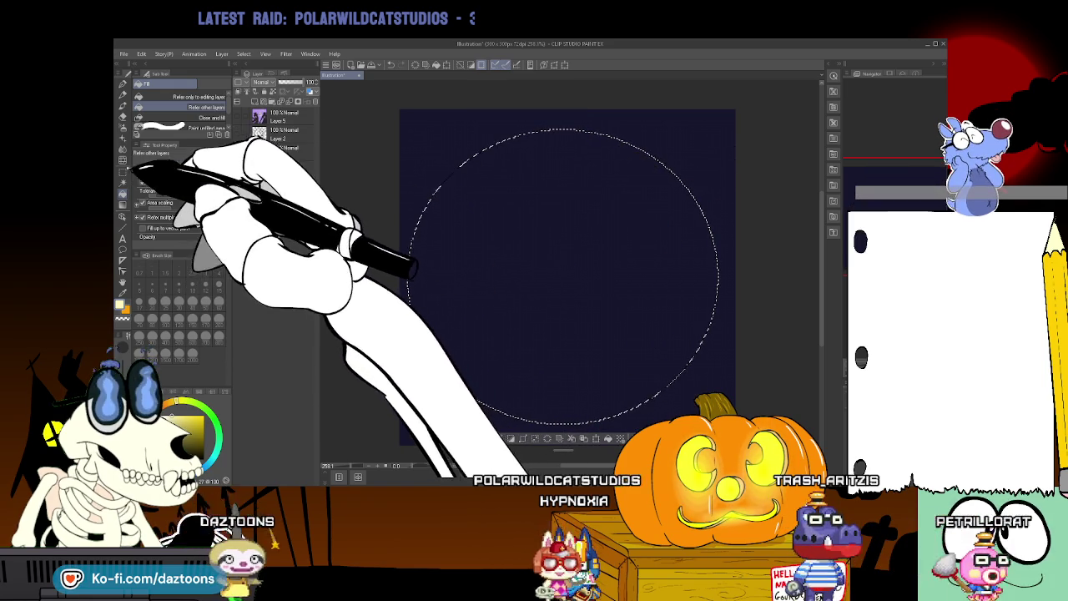
left_click(434, 246)
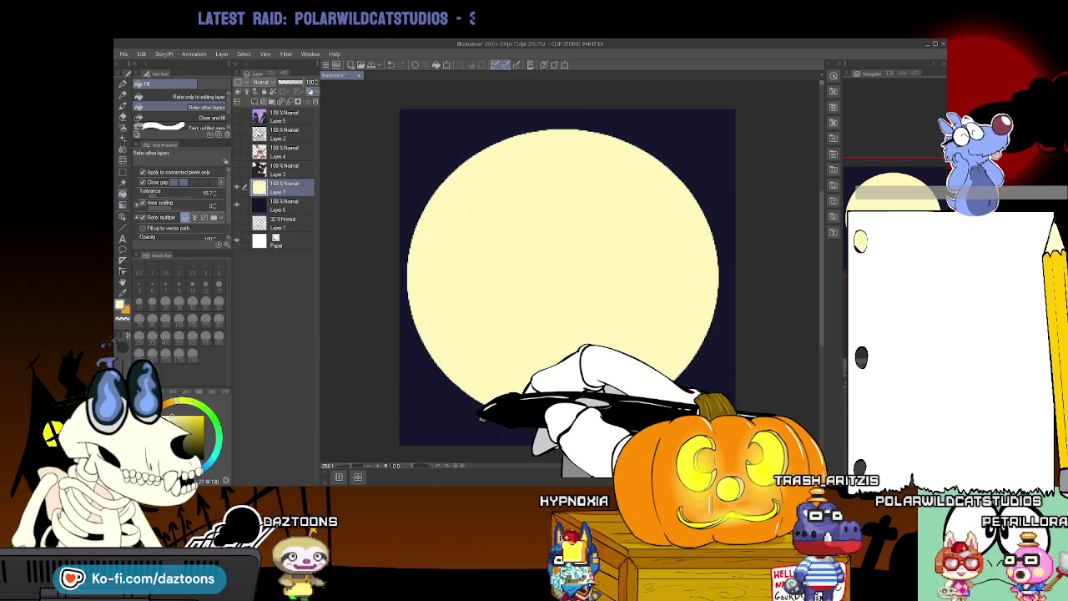
key("ctrl+t")
left_click_drag(596, 228, 493, 145)
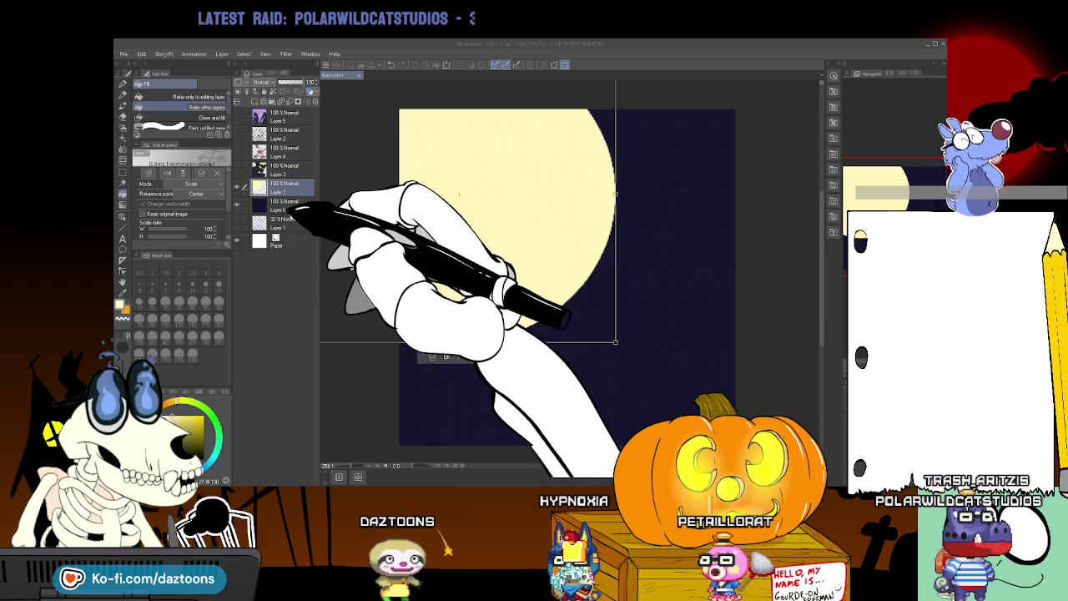
Commit the moon's new position in the upper left of the sky
key("Return")
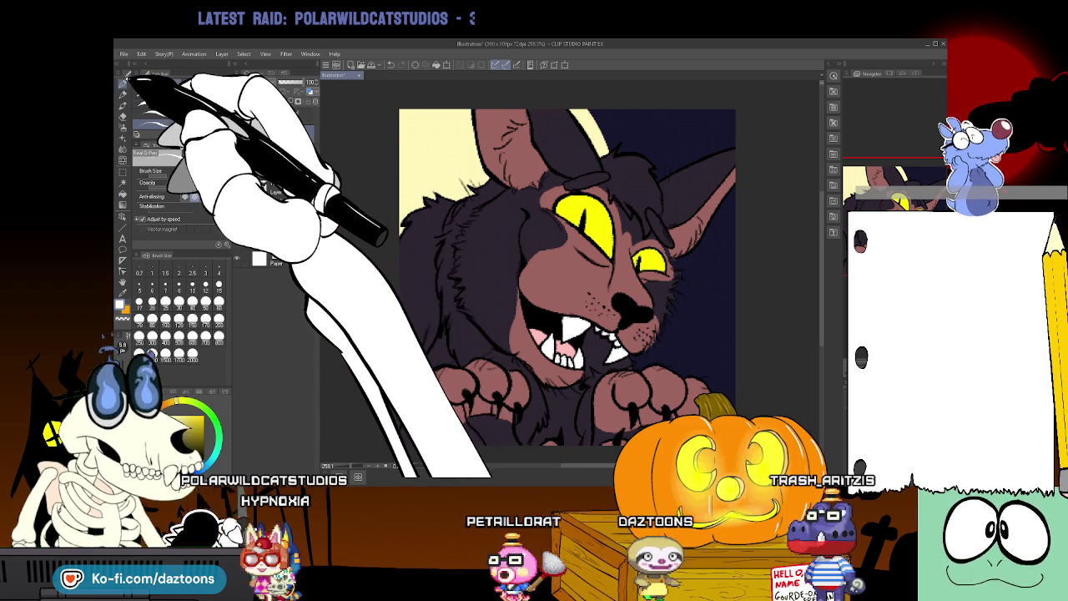
Select the Real G-Pen for drawing white fur strands and whiskers
left_click(123, 84)
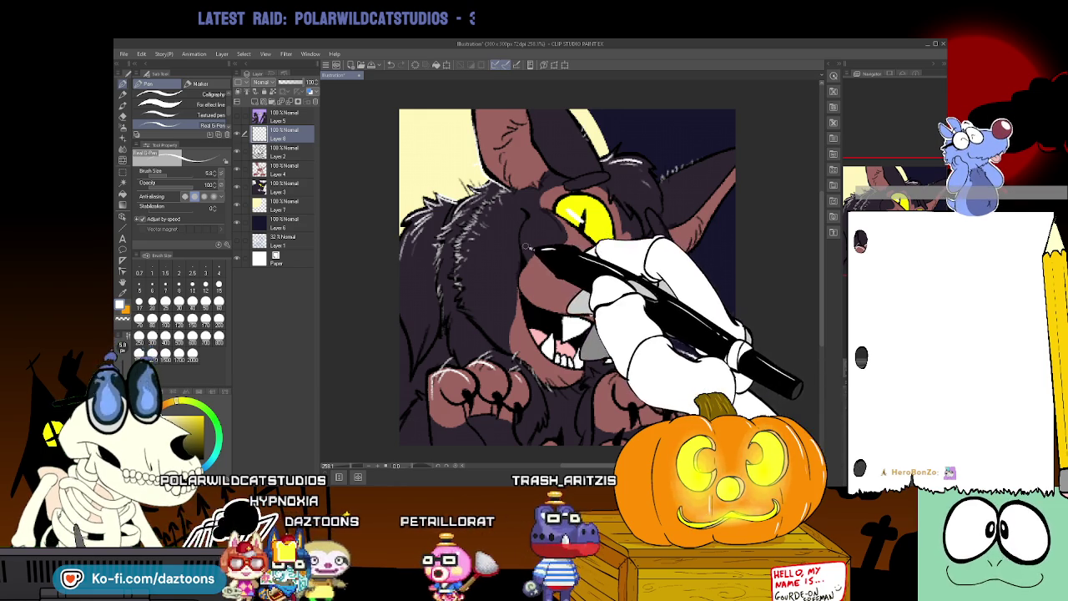
Stroke four thin white whiskers fanning out from the left cheek beside the muzzle
mouse_move(597, 287)
left_mouse_down()
mouse_move(508, 239)
mouse_move(468, 312)
left_mouse_up()
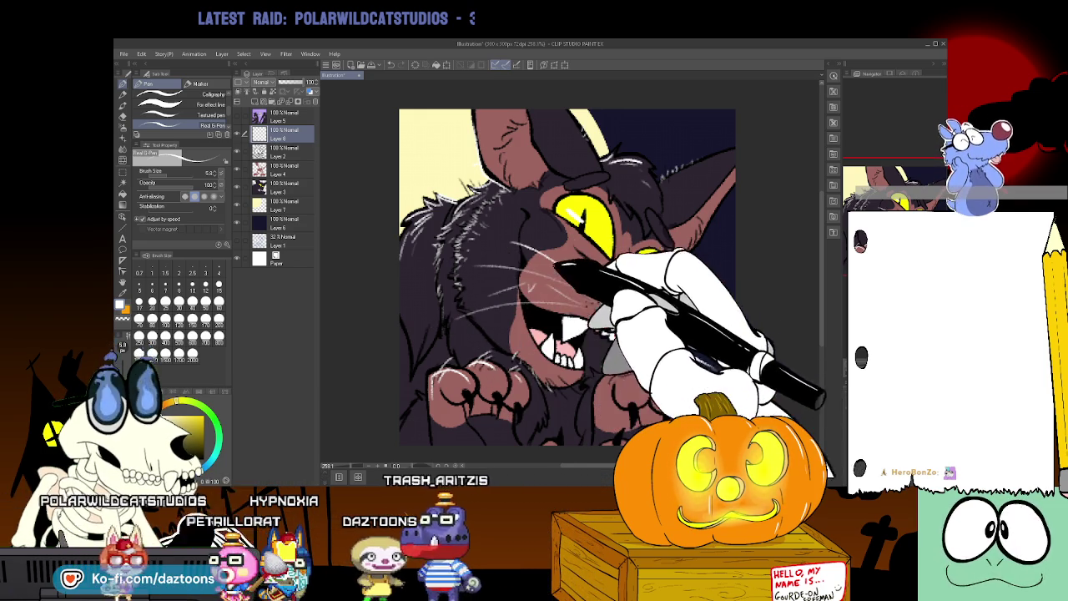
left_click_drag(550, 288, 496, 275)
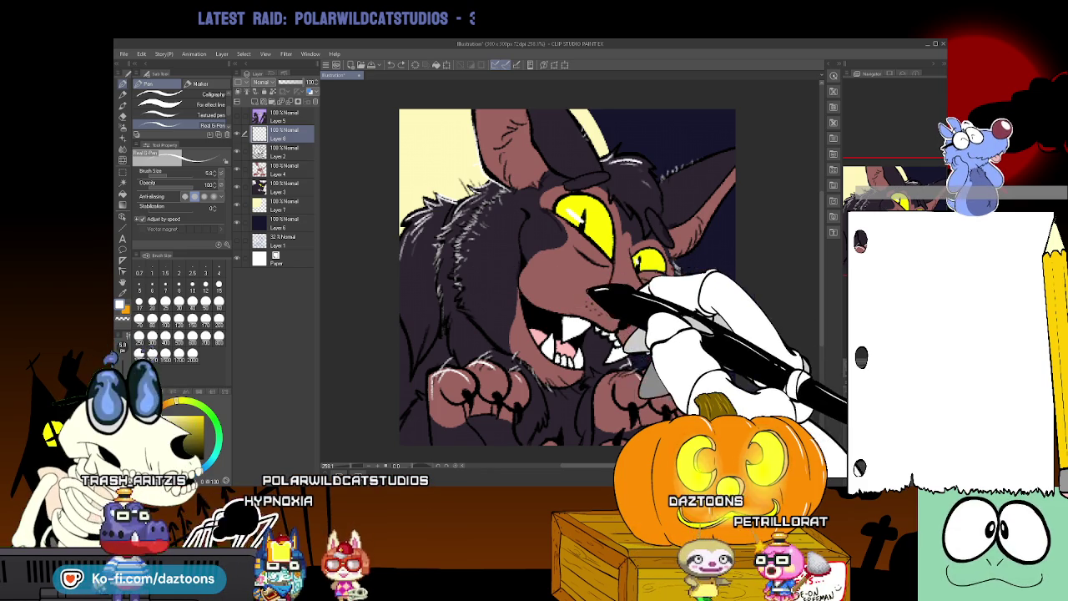
left_click_drag(534, 240, 486, 228)
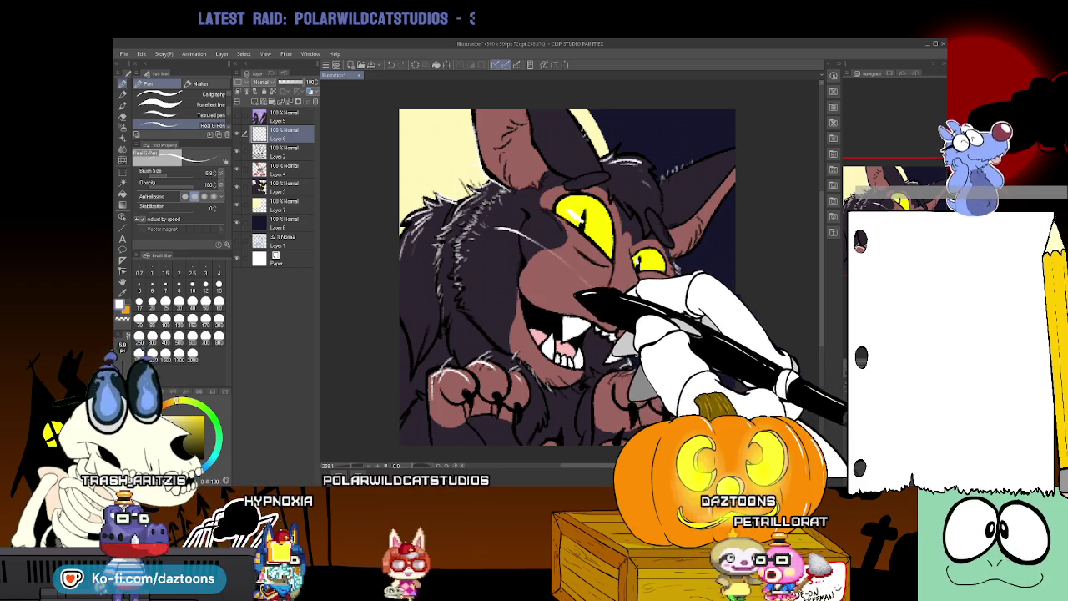
left_click_drag(518, 272, 487, 265)
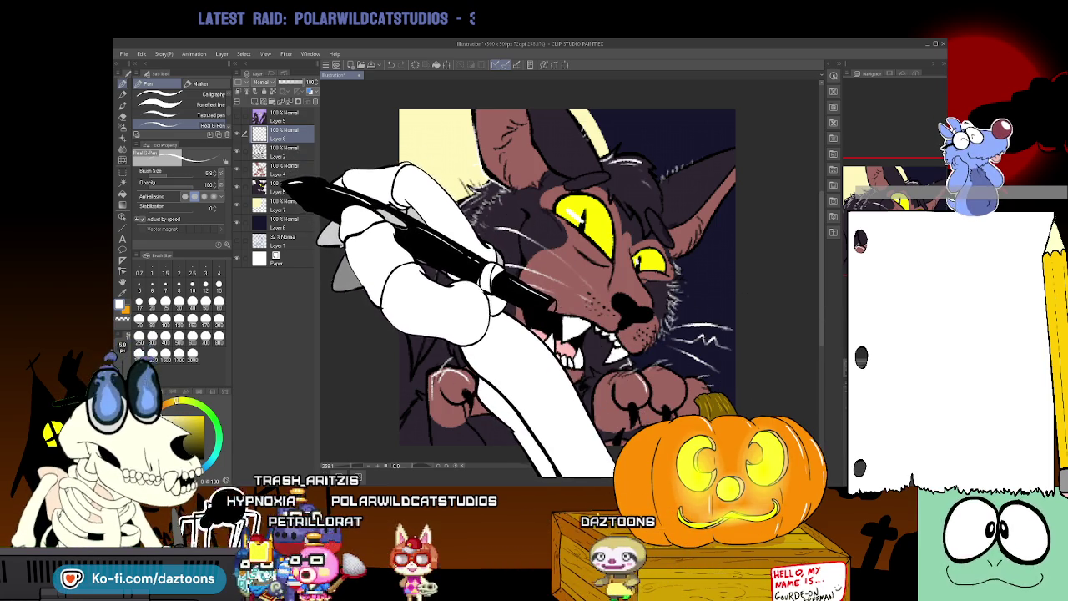
Add a new layer at 53% opacity and darken the cat's ear with a 118.1 brush
left_click(253, 102)
left_click_drag(518, 271, 576, 267)
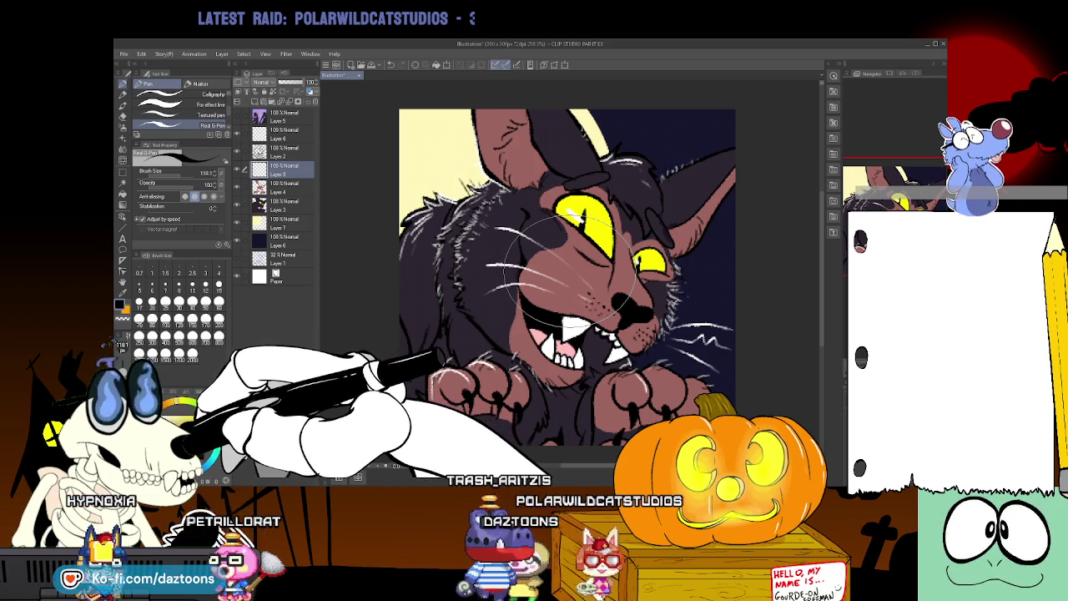
left_click_drag(317, 82, 298, 82)
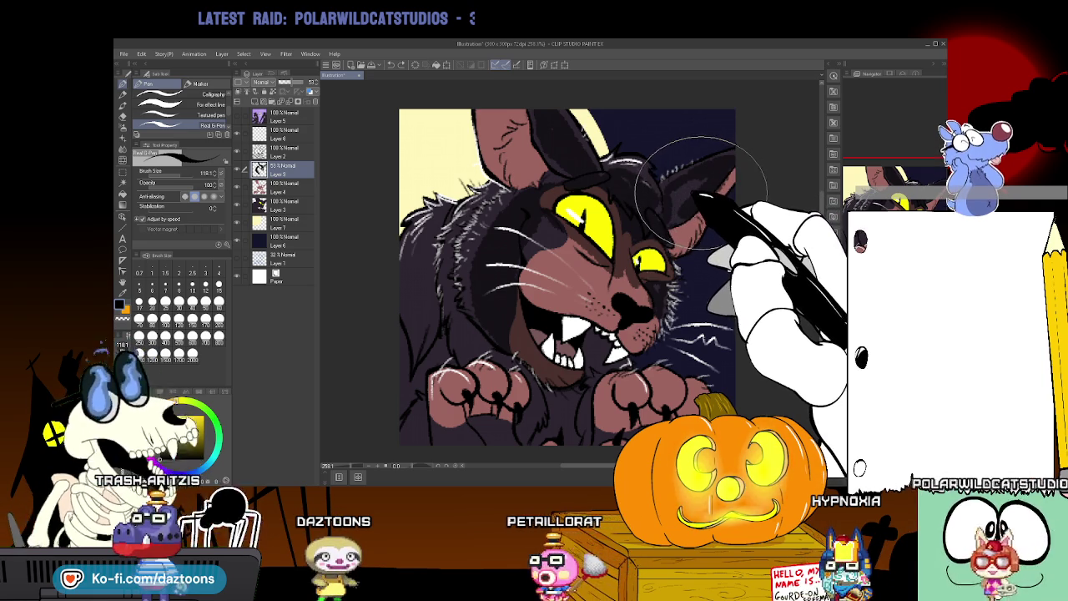
left_click_drag(679, 191, 677, 212)
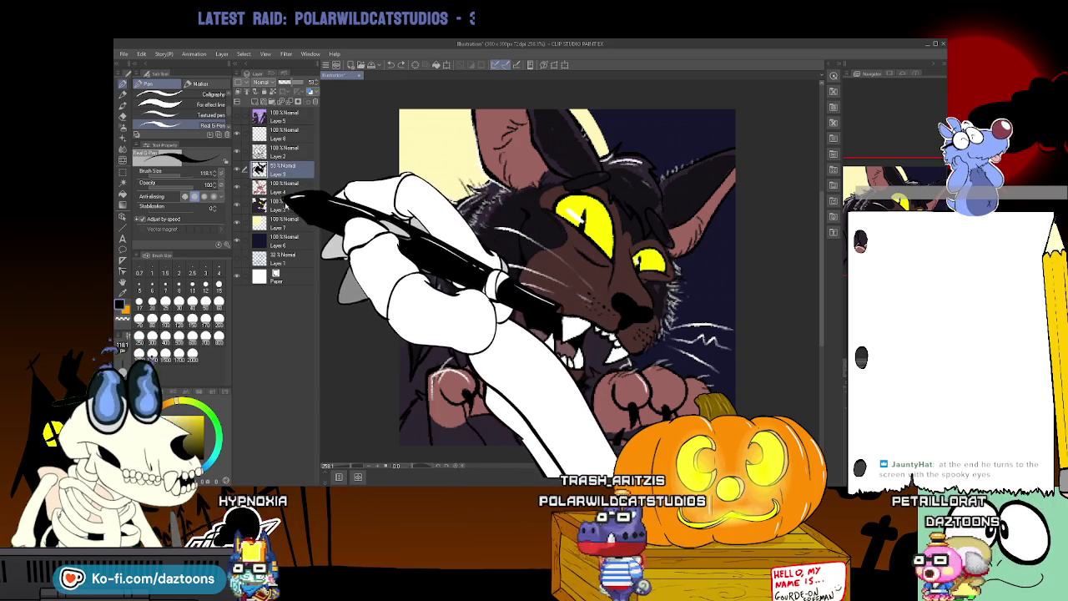
Auto-select the dark fur region along the cat's left side
left_click(286, 205)
left_click(123, 174)
left_click(427, 367)
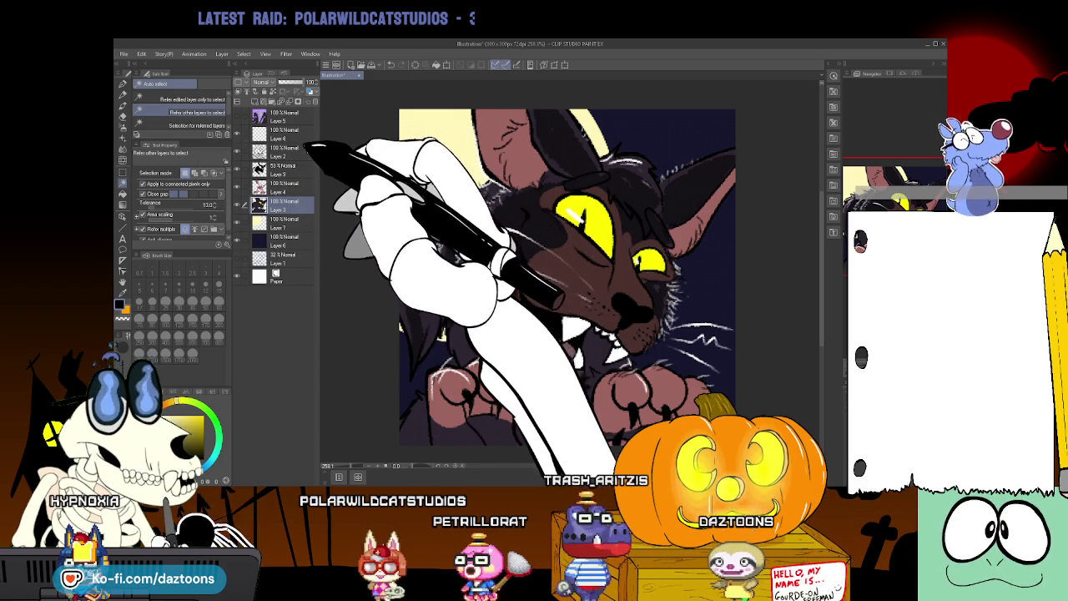
Set shading Layer 9's opacity to 46% so the black fur reads as soft brown, back on the pen
left_click(284, 166)
left_click_drag(288, 82, 317, 82)
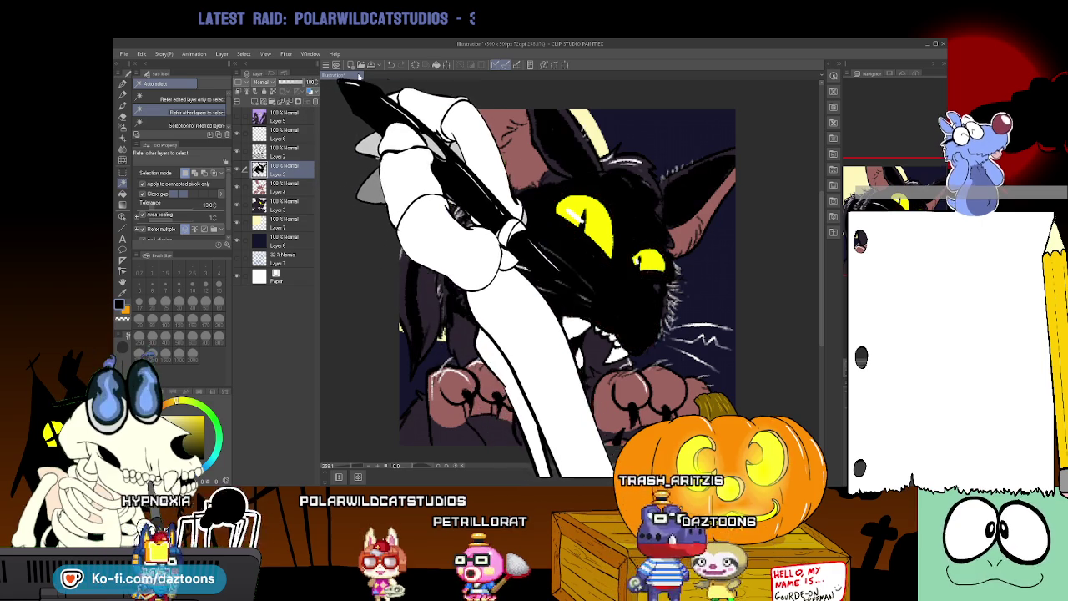
left_click(126, 105)
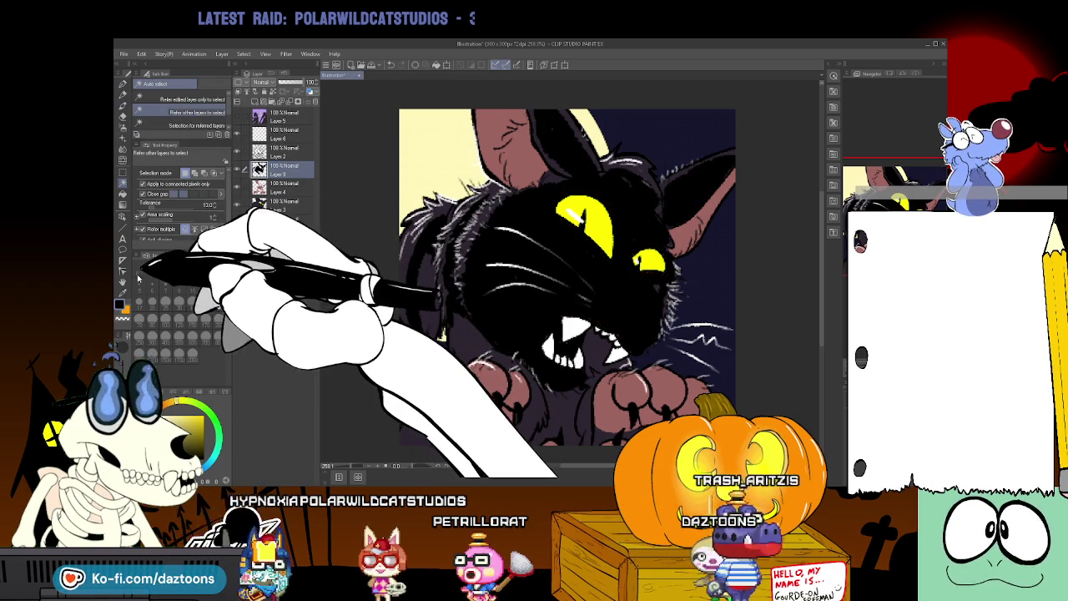
left_click(293, 82)
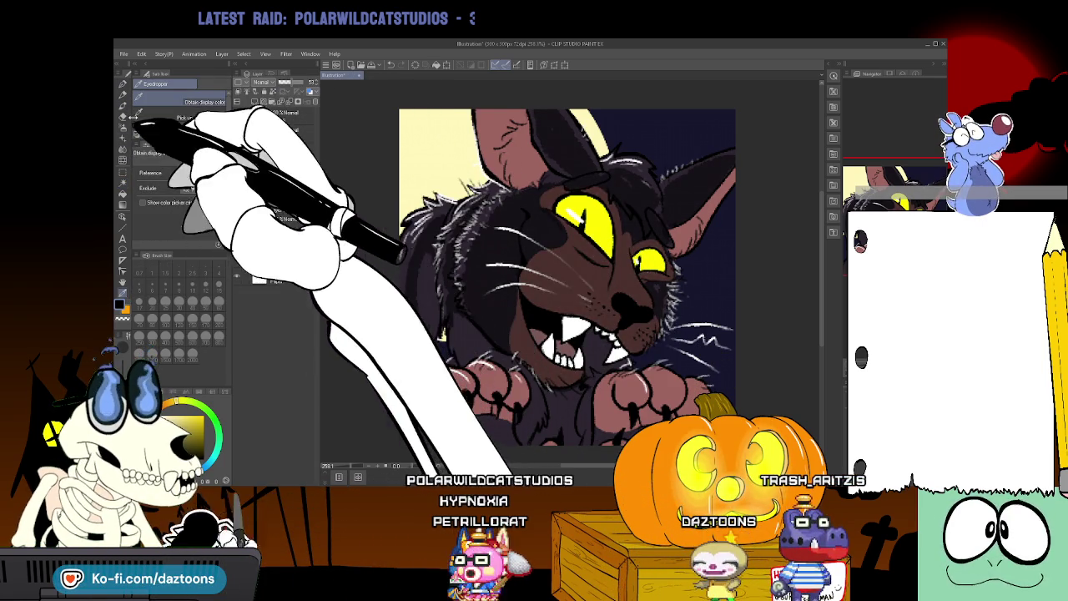
left_click(124, 94)
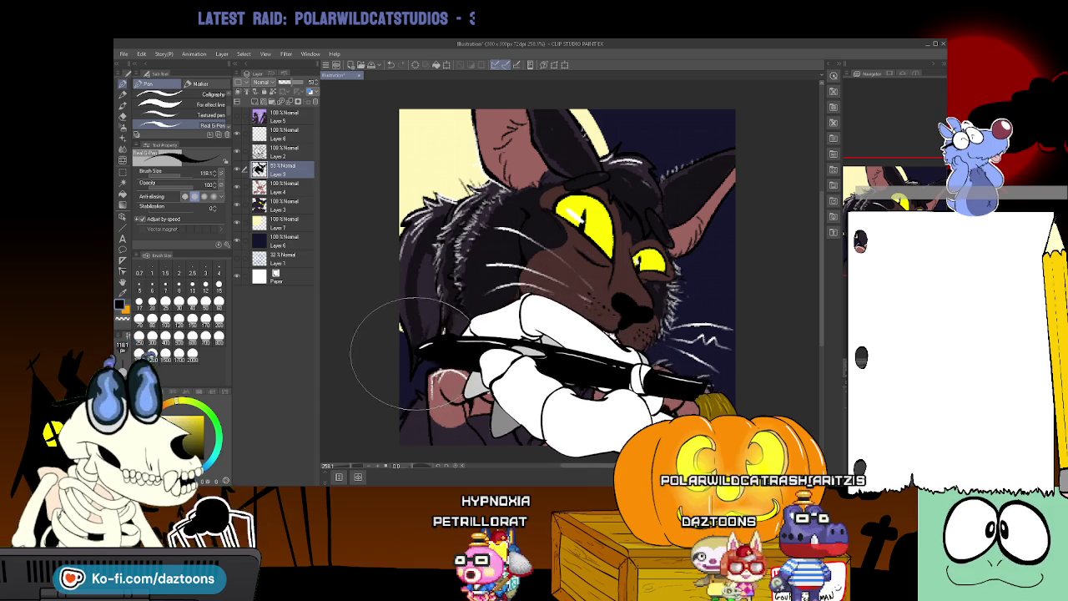